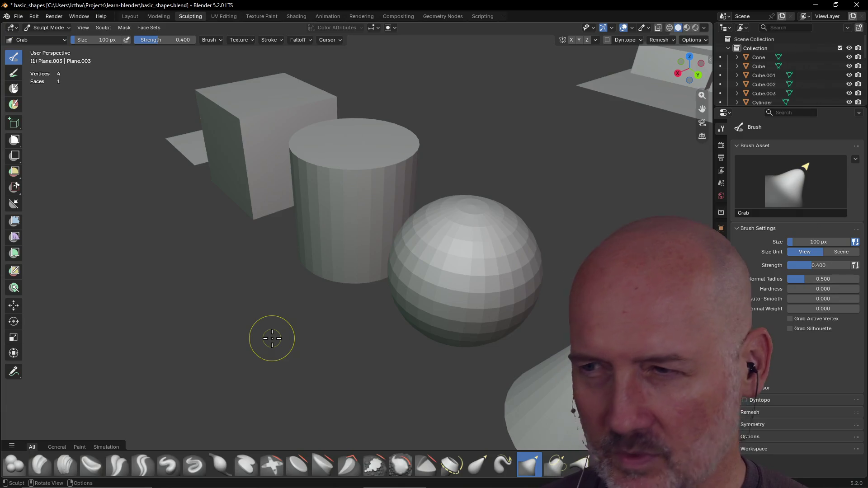
Orbit and zoom around the brick stack and shape row, then switch from Sculpting to the Layout workspace.
scroll(413, 291, "down", 3)
scroll(415, 290, "up", 2)
mouse_move(416, 288)
middle_mouse_down()
mouse_move(449, 266)
mouse_move(462, 237)
middle_mouse_up()
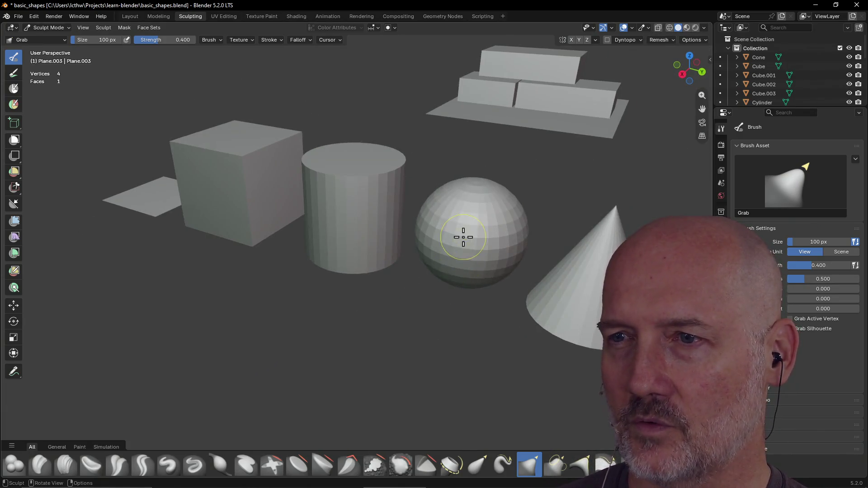
mouse_move(471, 267)
middle_mouse_down()
mouse_move(411, 280)
mouse_move(532, 253)
middle_mouse_up()
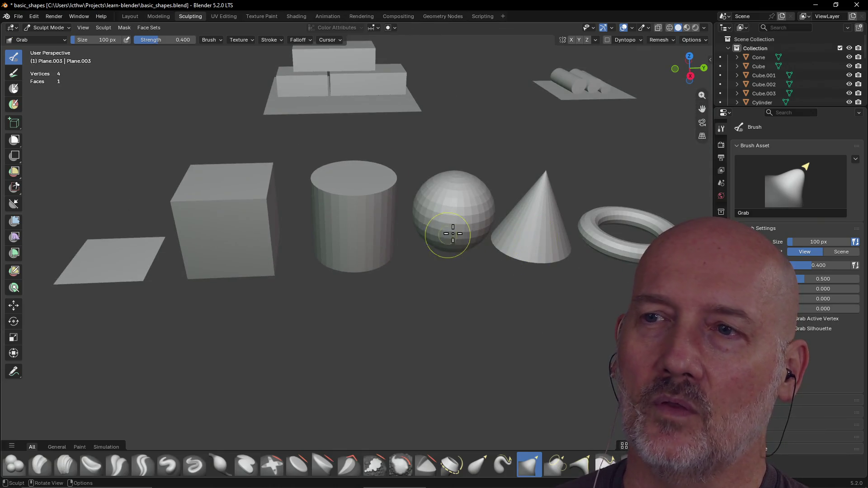
middle_click_drag(477, 187, 411, 208)
scroll(465, 180, "down", 5)
mouse_move(461, 178)
middle_mouse_down()
mouse_move(533, 151)
mouse_move(553, 154)
middle_mouse_up()
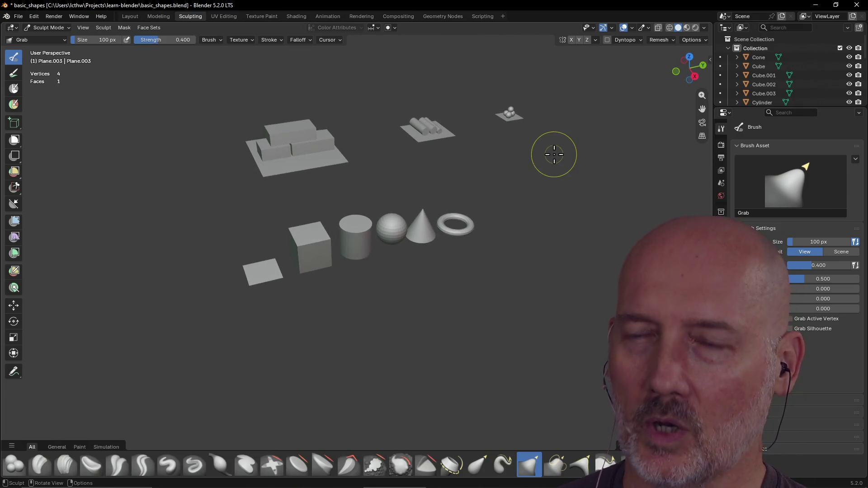
scroll(480, 160, "up", 3)
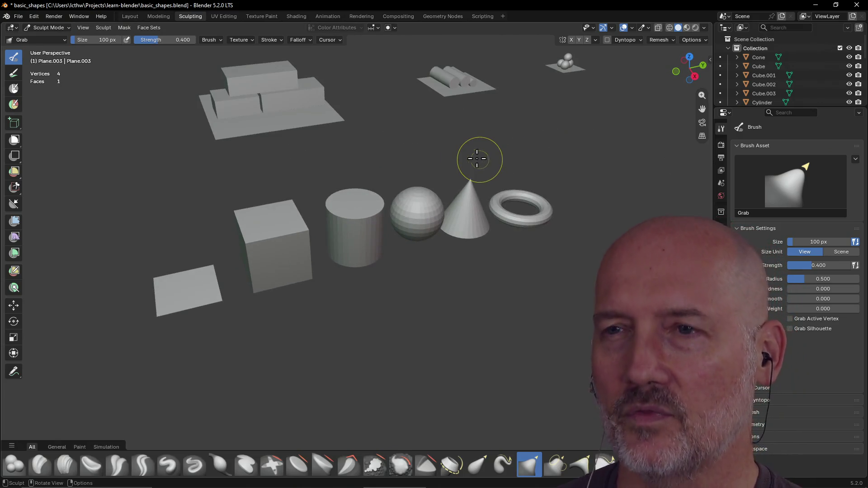
left_click(129, 17)
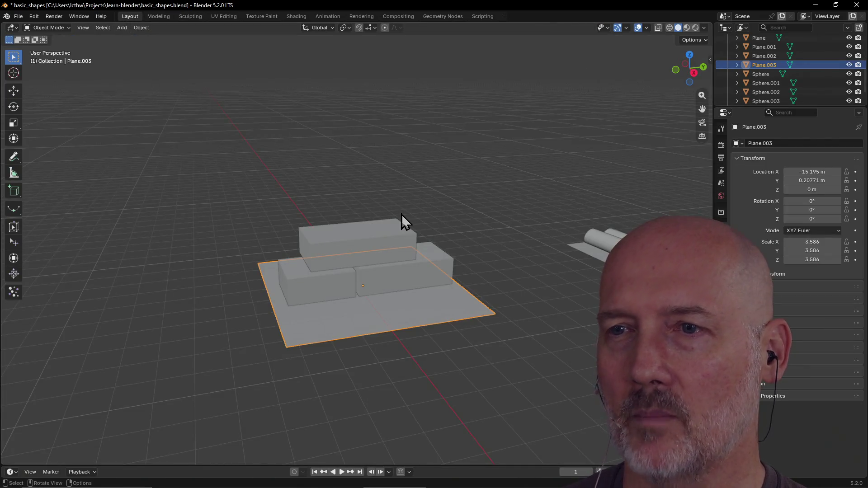
scroll(401, 214, "down", 3)
left_click(486, 280)
mouse_move(436, 254)
middle_mouse_down()
mouse_move(485, 279)
mouse_move(435, 204)
mouse_move(460, 188)
mouse_move(419, 193)
middle_mouse_up()
mouse_move(487, 200)
middle_mouse_down()
mouse_move(464, 211)
mouse_move(479, 228)
middle_mouse_up()
middle_click_drag(557, 225, 584, 244)
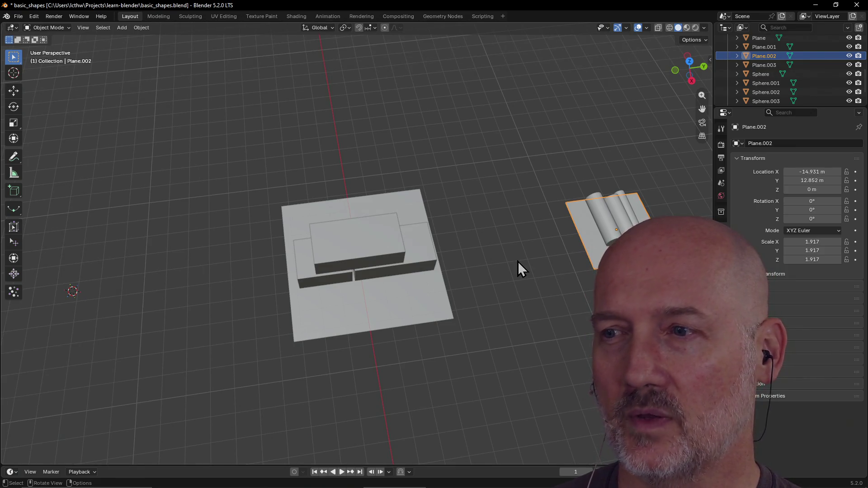
scroll(517, 262, "down", 2)
middle_click_drag(517, 262, 538, 253)
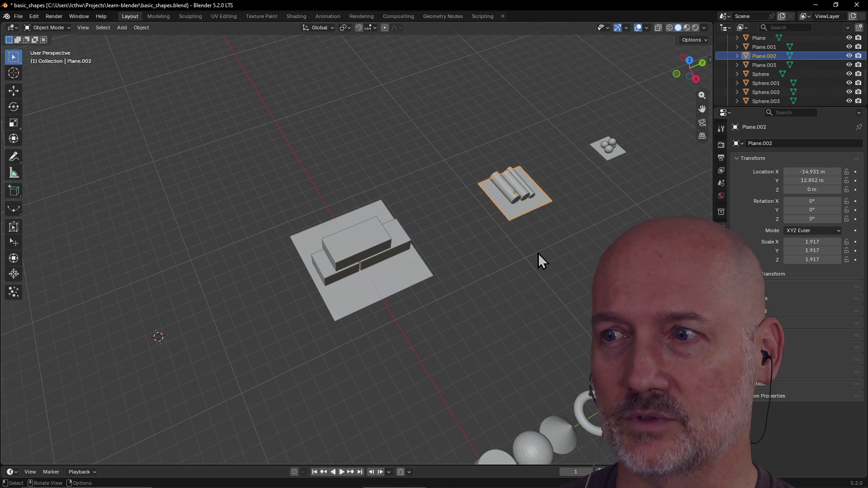
key("alt+Tab")
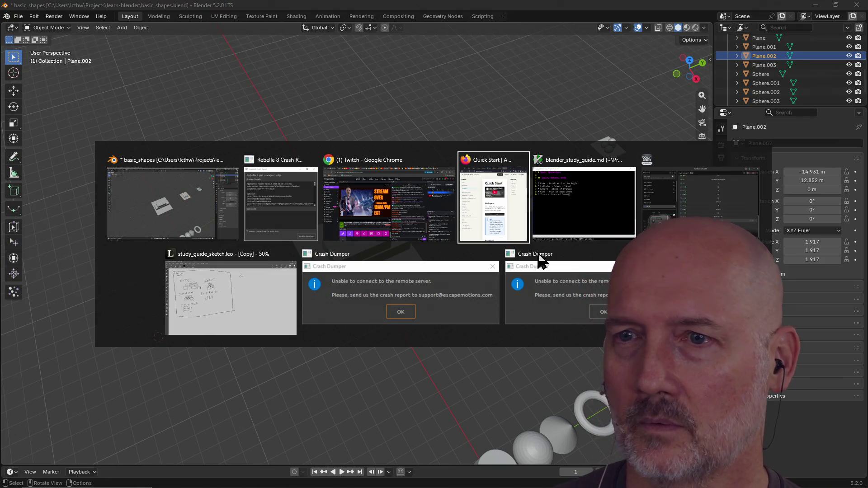
Launch Portmaster from the system launcher and dismiss its privacy introduction.
key("alt+Tab")
key("alt+Tab")
key("alt+Tab")
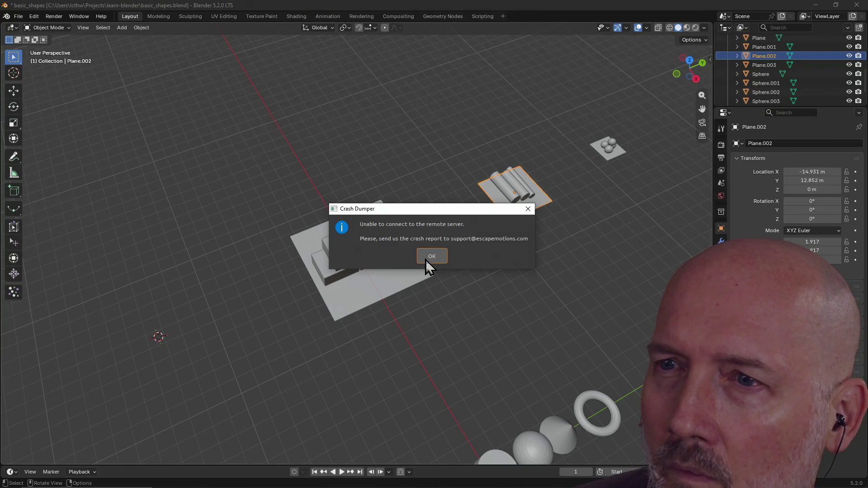
key("super")
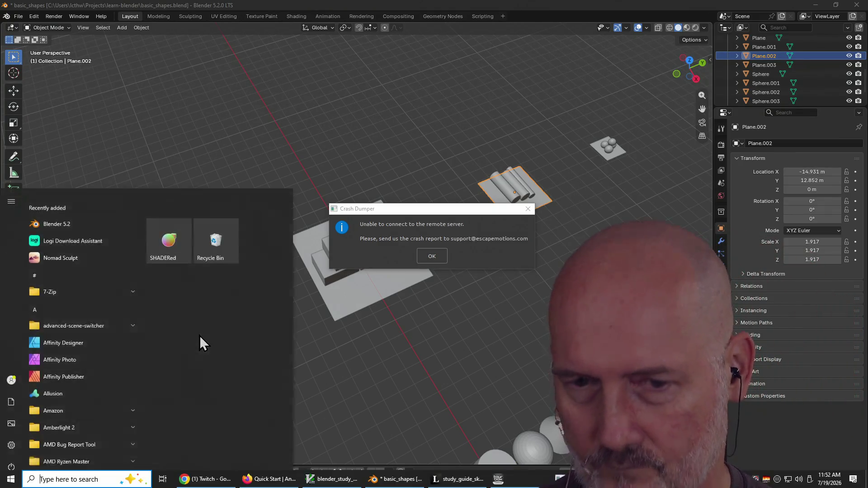
type("portmaster")
key("Return")
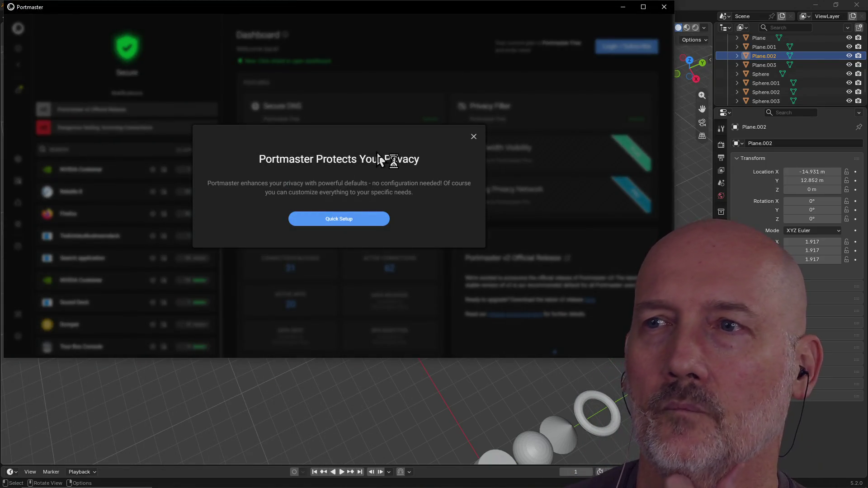
left_click(473, 137)
Allow the Dumper app's pending network connection, close Portmaster and dismiss the crash report notice.
left_click(19, 92)
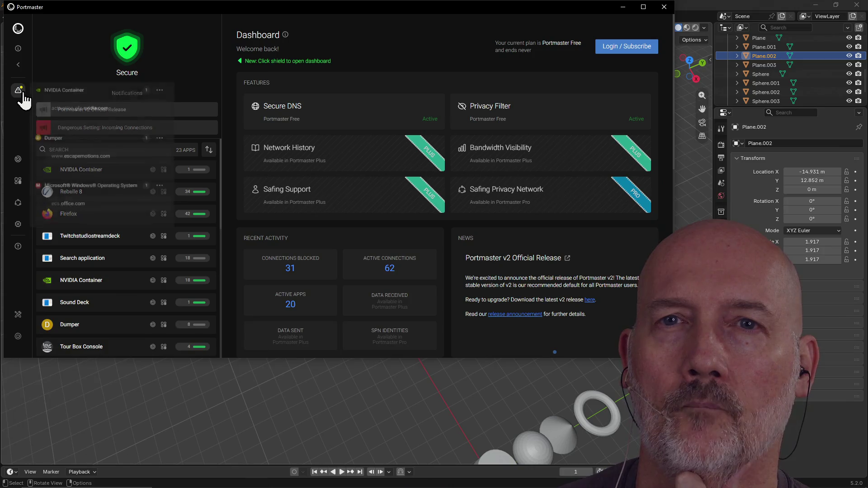
left_click(160, 139)
left_click(148, 204)
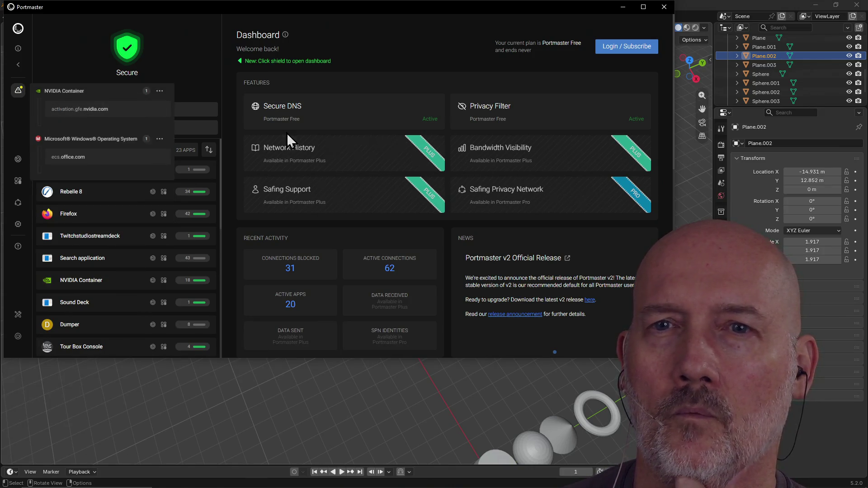
left_click(664, 7)
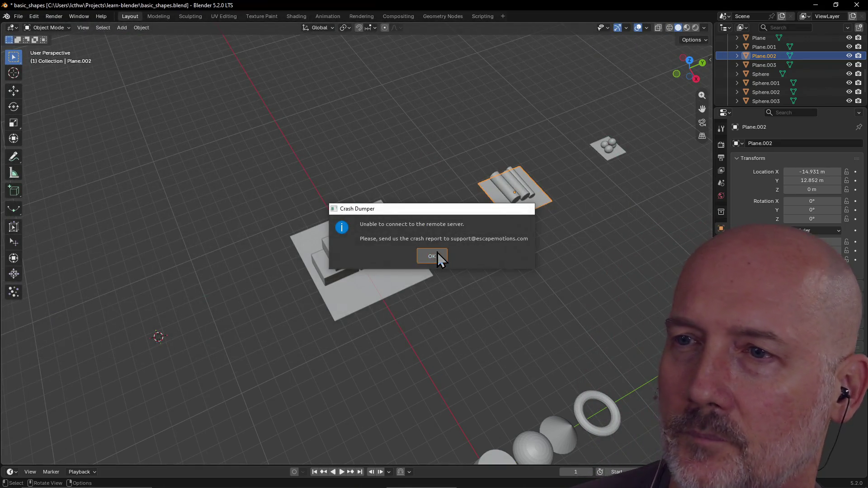
left_click(437, 256)
key("alt+Tab")
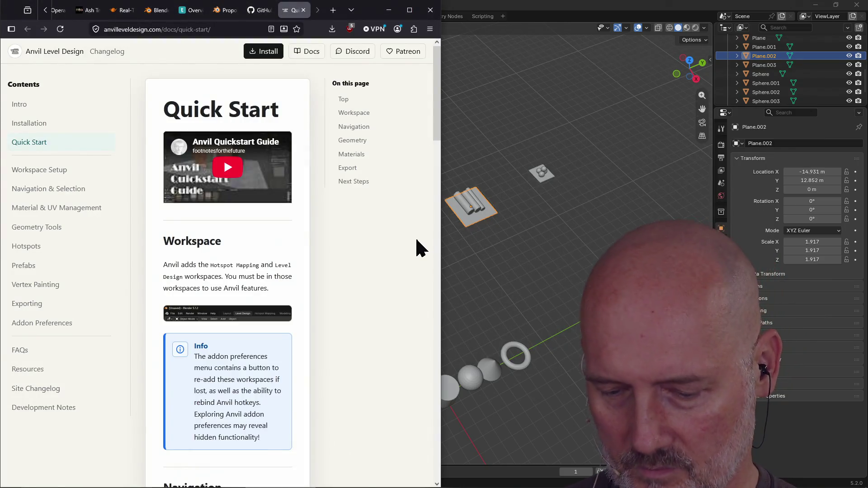
Search for 'obsidian arrow head napping' in a new tab and open the YouTube arrowhead video.
key("ctrl+t")
type("obsidian arrow head napp")
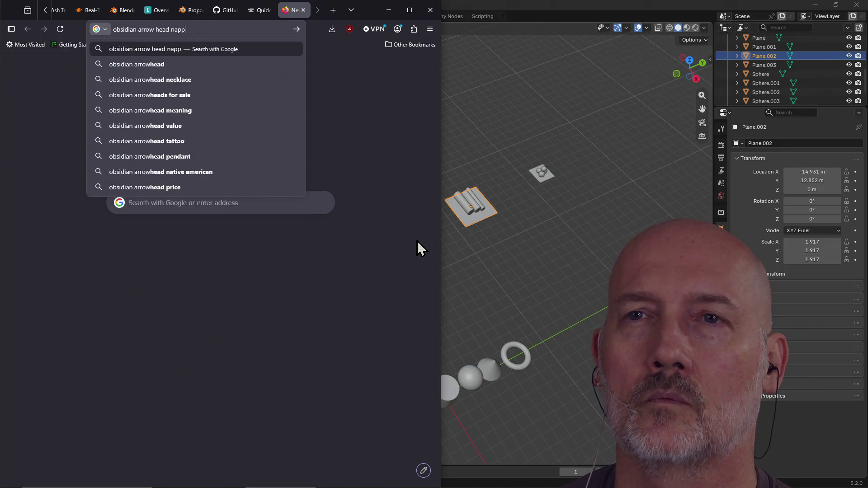
type("ing")
key("Return")
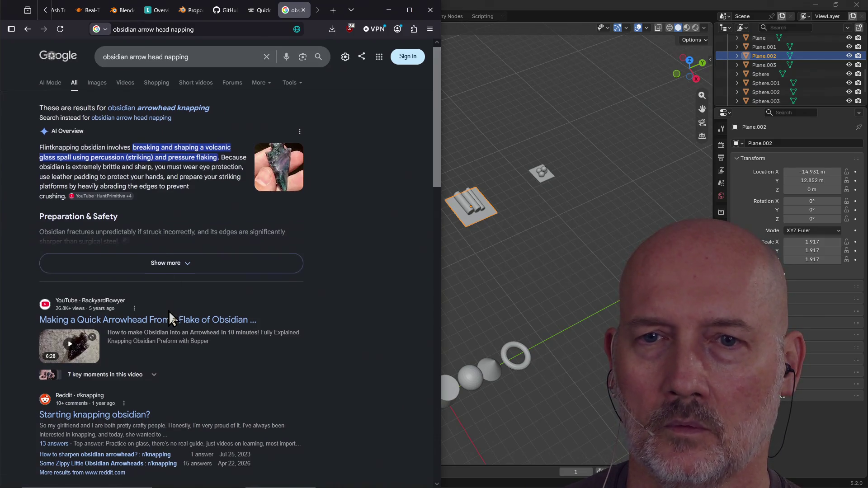
scroll(174, 198, "down", 3)
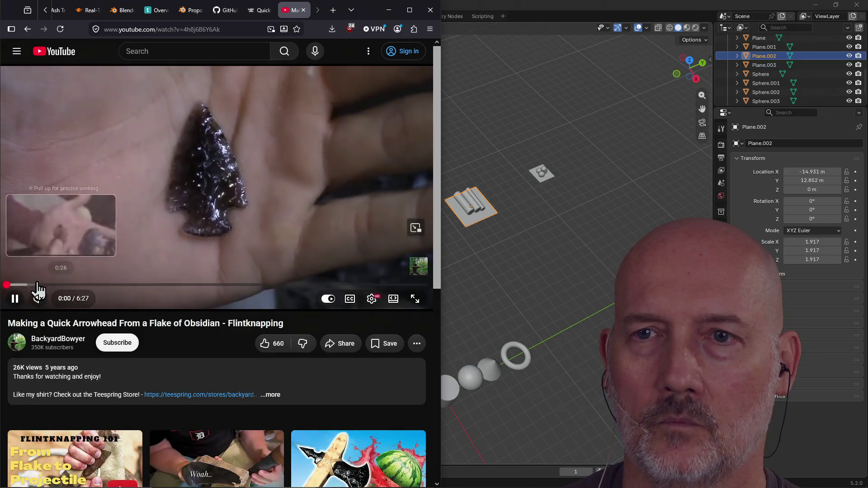
left_click(45, 285)
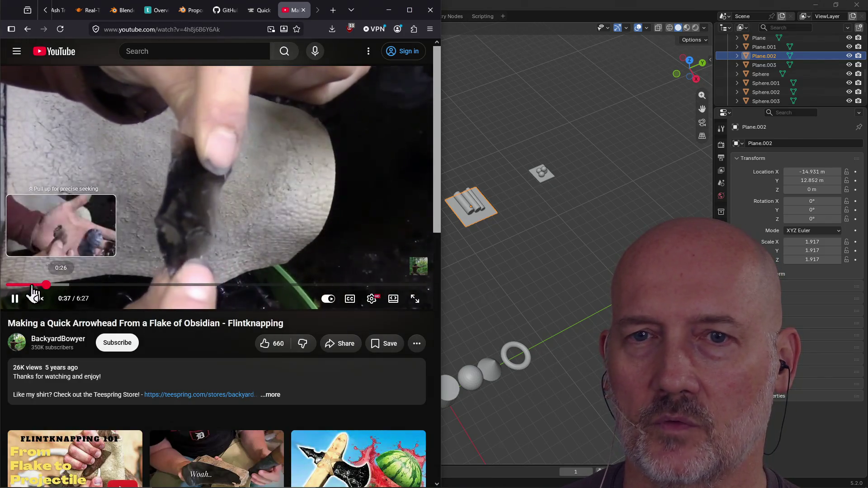
Skim the arrowhead video from 0:24 up to 4:54, then close its tab and return to Blender.
left_click(32, 284)
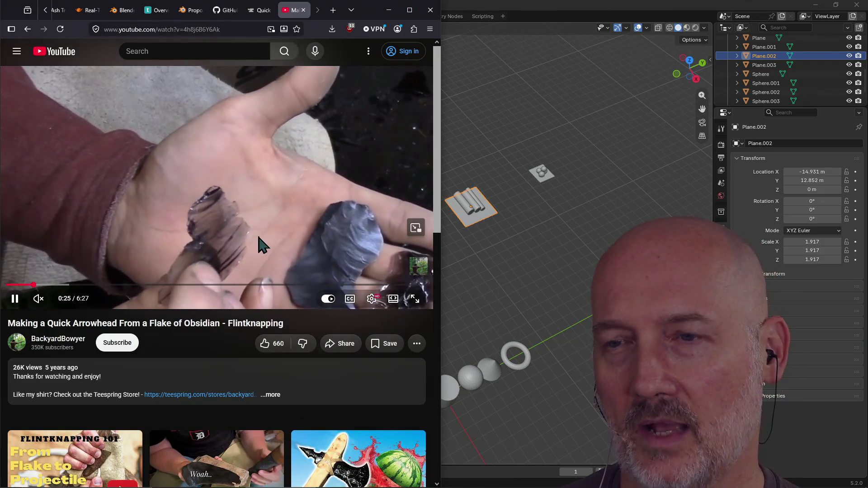
left_click(55, 285)
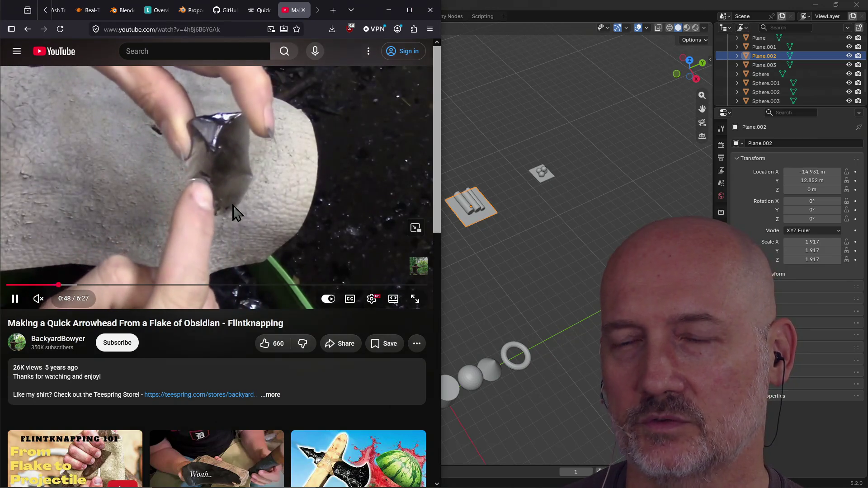
left_click(90, 285)
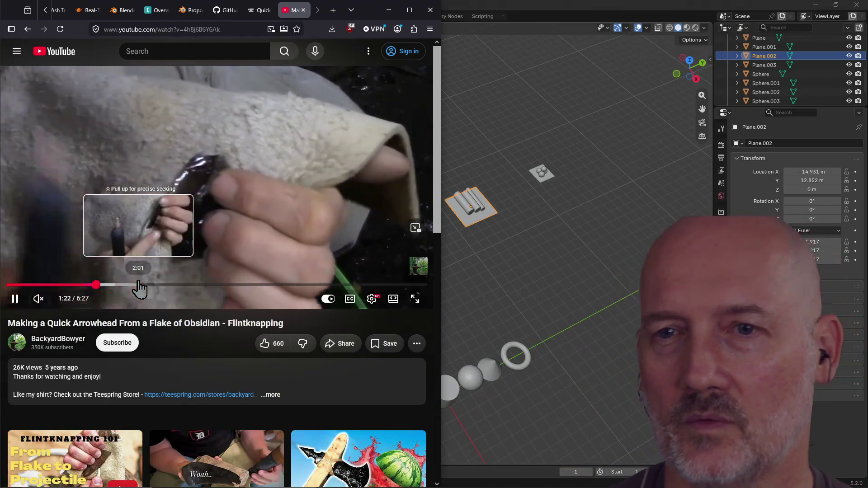
left_click(134, 285)
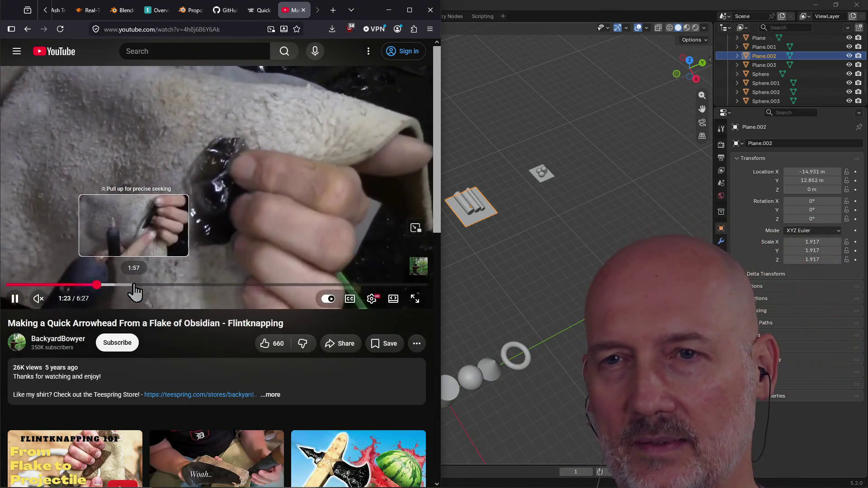
left_click(188, 285)
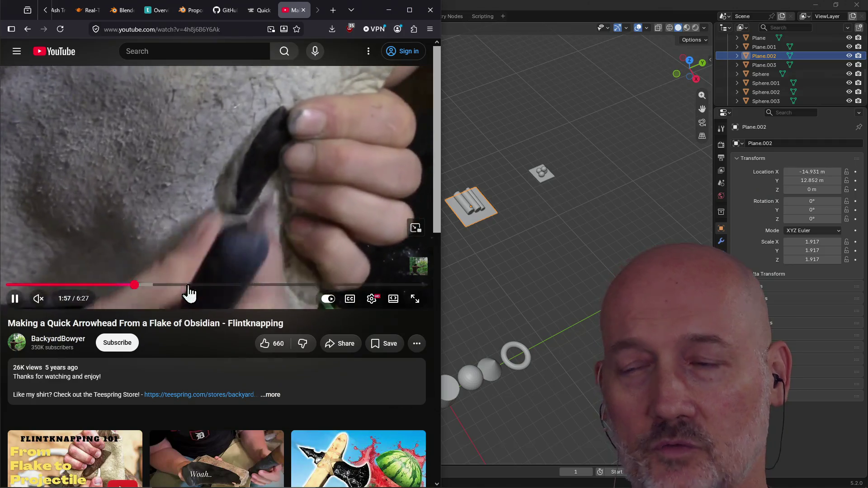
left_click(237, 284)
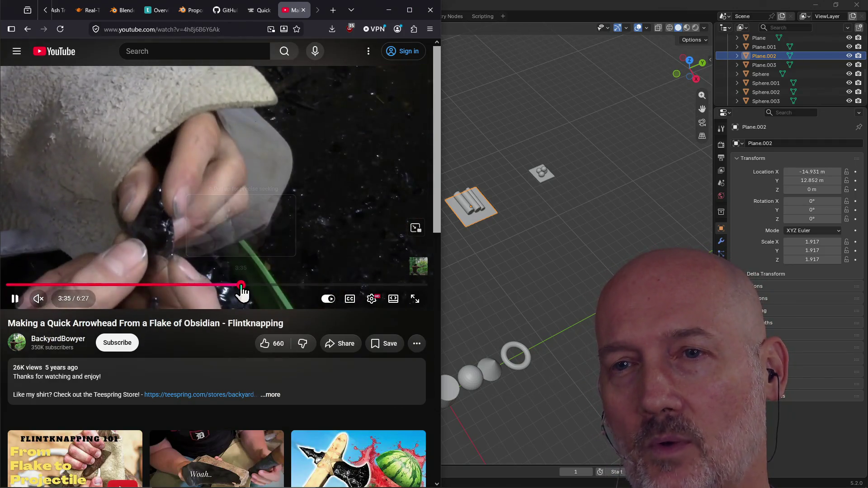
left_click(282, 284)
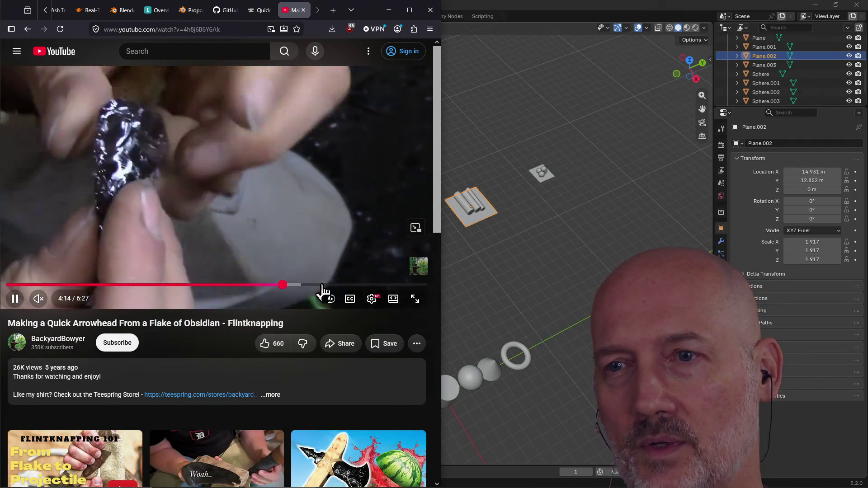
left_click(326, 285)
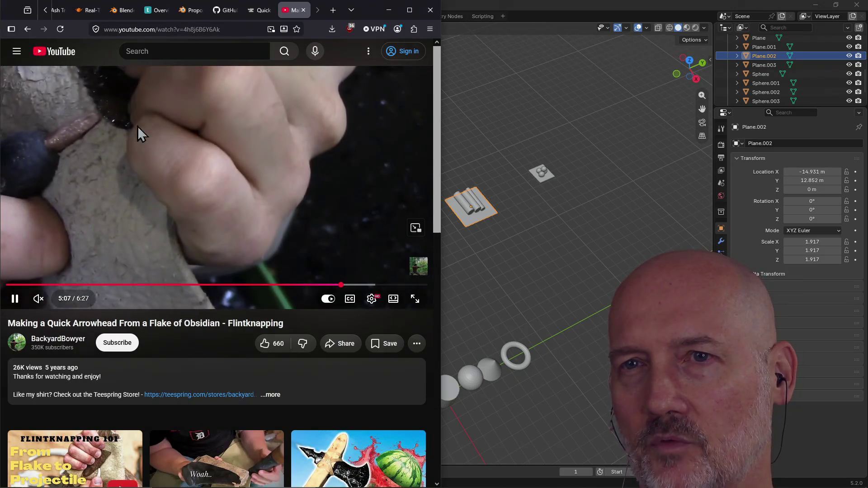
left_click(303, 10)
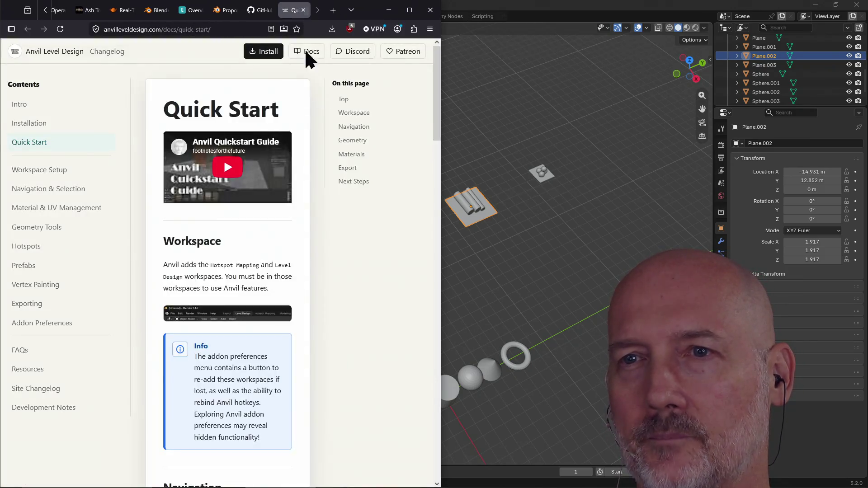
left_click(538, 8)
scroll(363, 322, "up", 5)
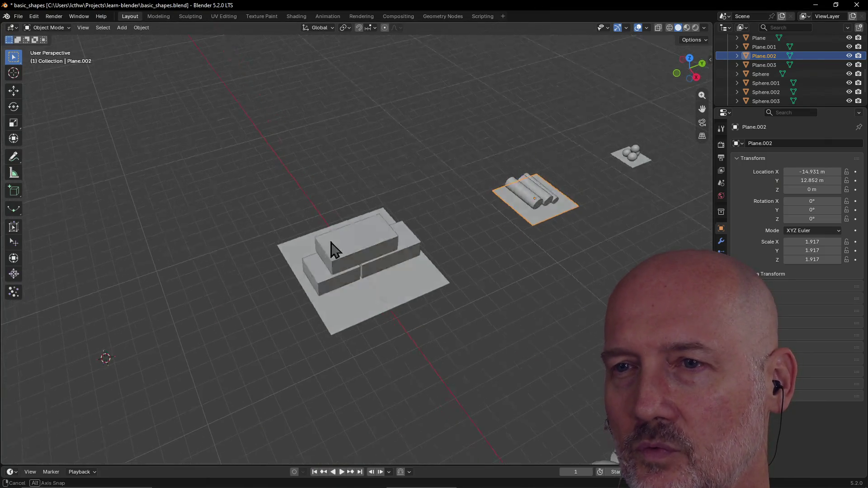
middle_click_drag(363, 322, 344, 218)
left_click(361, 249)
mouse_move(361, 249)
middle_mouse_down()
mouse_move(299, 276)
mouse_move(395, 270)
mouse_move(363, 271)
middle_mouse_up()
scroll(316, 277, "up", 2)
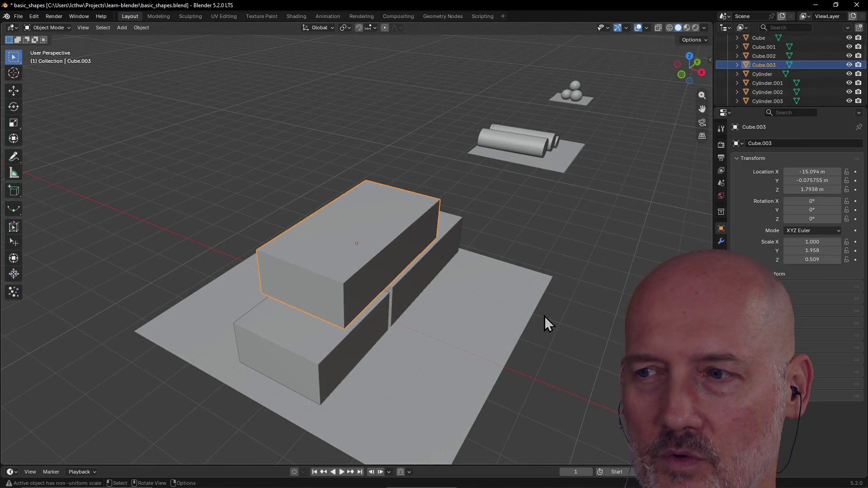
scroll(544, 312, "left", 2)
mouse_move(549, 277)
middle_mouse_down()
mouse_move(446, 283)
mouse_move(505, 290)
middle_mouse_up()
left_click(442, 311)
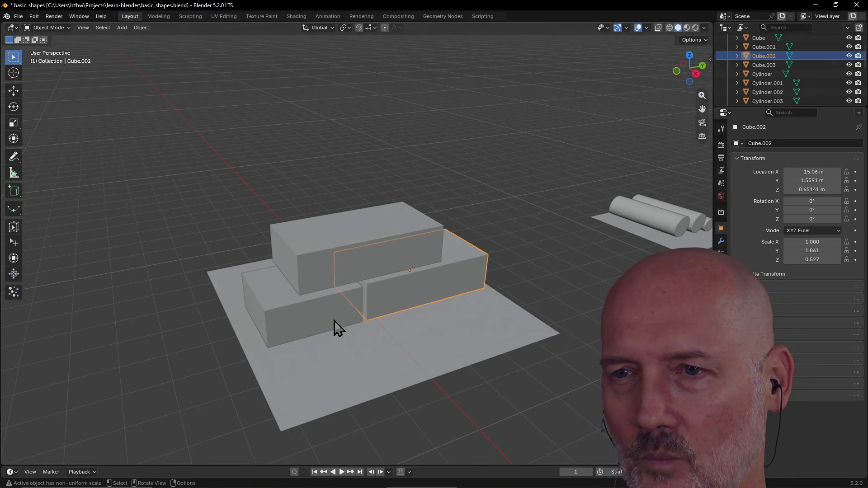
left_click(336, 326)
middle_click_drag(337, 326, 463, 337)
left_click(376, 379)
mouse_move(375, 380)
middle_mouse_down()
mouse_move(463, 330)
mouse_move(307, 339)
mouse_move(362, 330)
middle_mouse_up()
left_click(566, 256)
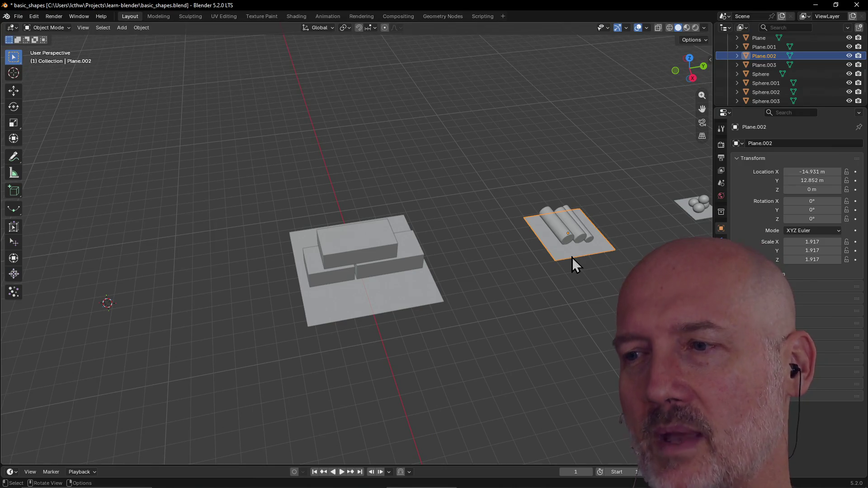
Move the cylinders' plane, Plane.002, slightly back to a new position.
scroll(571, 256, "up", 1)
mouse_move(596, 248)
middle_mouse_down()
mouse_move(559, 248)
mouse_move(605, 237)
middle_mouse_up()
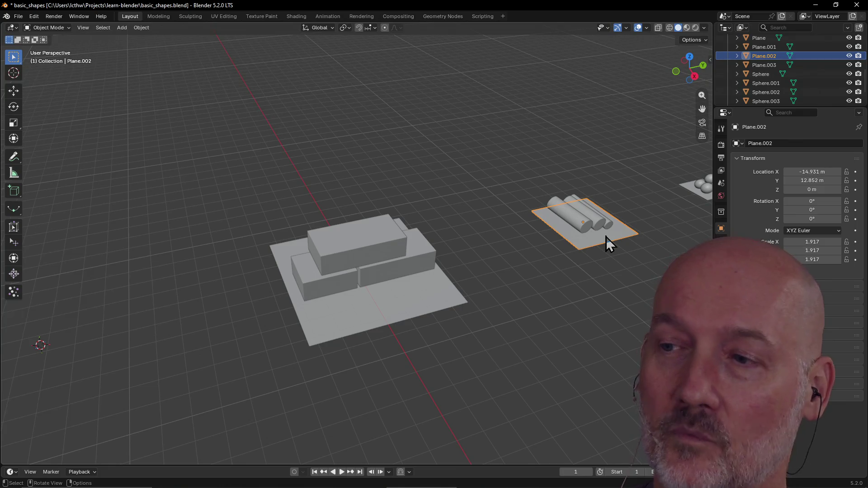
key("g")
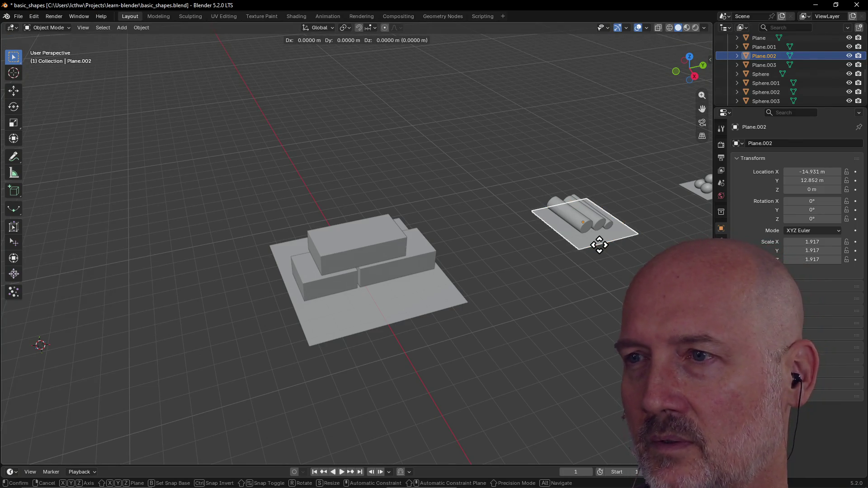
left_click(592, 240)
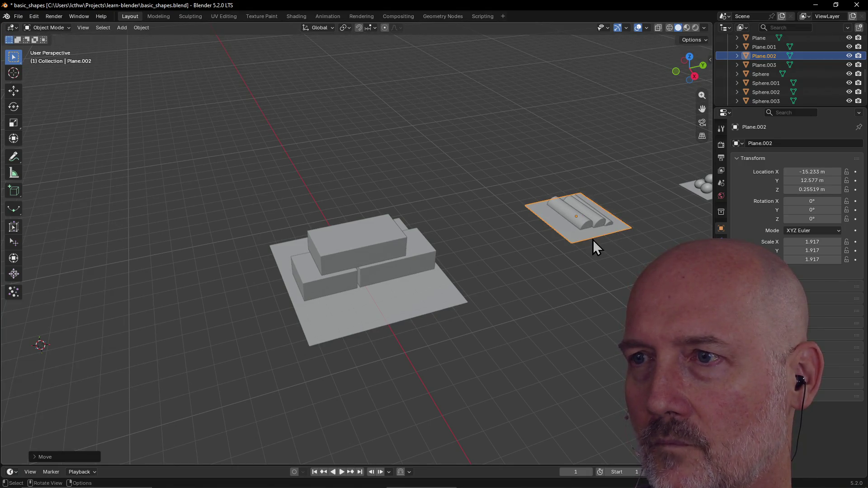
Frame Plane.002 and lower it along Z to floor level, about Z -0.00246 m.
key("grave")
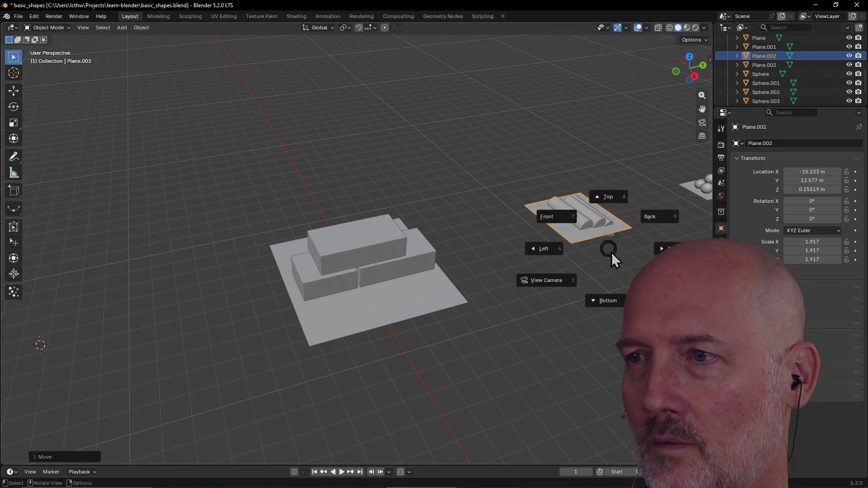
left_click(662, 286)
scroll(609, 251, "down", 2)
mouse_move(609, 250)
middle_mouse_down()
mouse_move(532, 237)
mouse_move(585, 237)
mouse_move(592, 209)
mouse_move(573, 234)
middle_mouse_up()
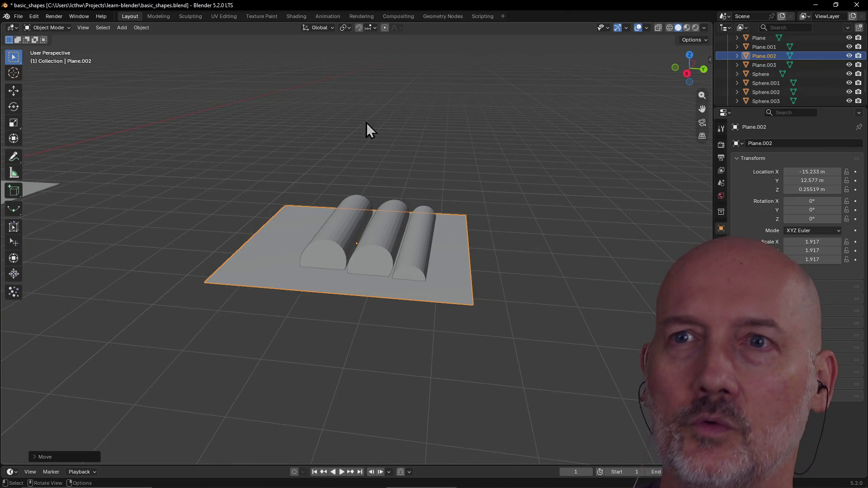
mouse_move(390, 154)
left_mouse_down()
mouse_move(271, 58)
mouse_move(64, 163)
mouse_move(463, 235)
left_mouse_up()
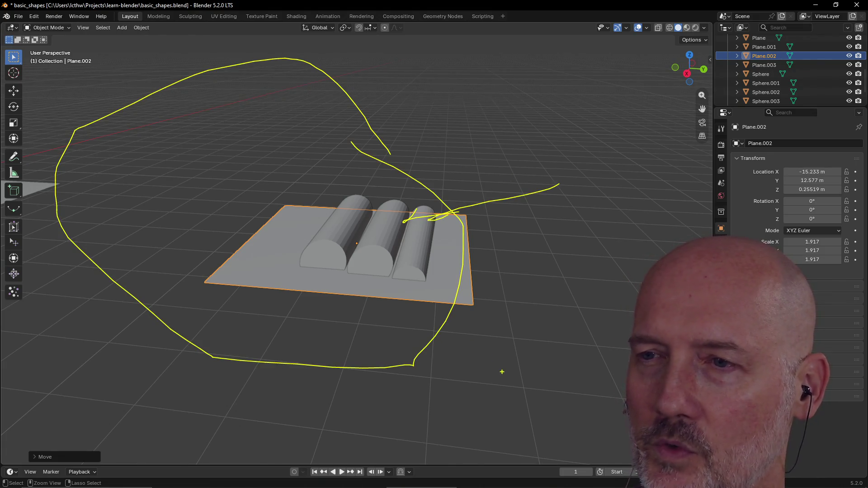
key("Escape")
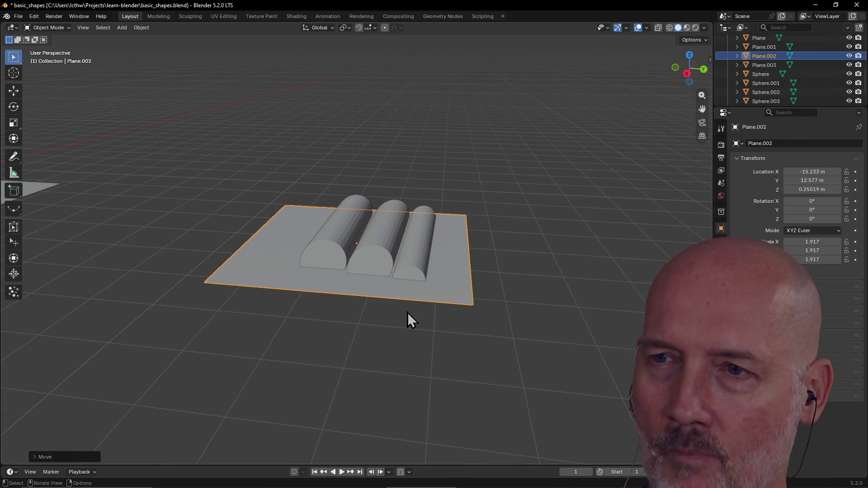
mouse_move(478, 290)
middle_mouse_down()
mouse_move(432, 257)
mouse_move(471, 291)
mouse_move(411, 286)
mouse_move(436, 284)
mouse_move(460, 304)
mouse_move(456, 326)
mouse_move(451, 298)
middle_mouse_up()
key("g")
key("z")
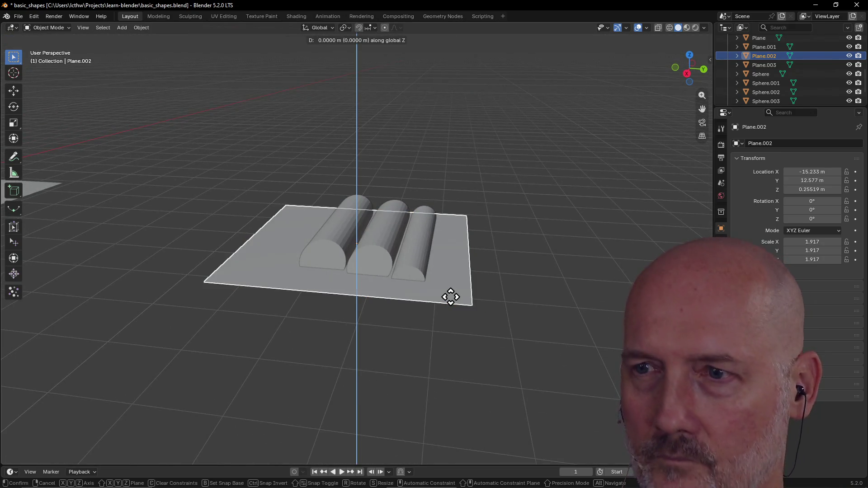
left_click(451, 319)
mouse_move(452, 319)
middle_mouse_down()
mouse_move(392, 302)
mouse_move(451, 254)
mouse_move(476, 248)
mouse_move(430, 286)
mouse_move(357, 255)
mouse_move(333, 262)
mouse_move(399, 255)
middle_mouse_up()
scroll(397, 290, "down", 3)
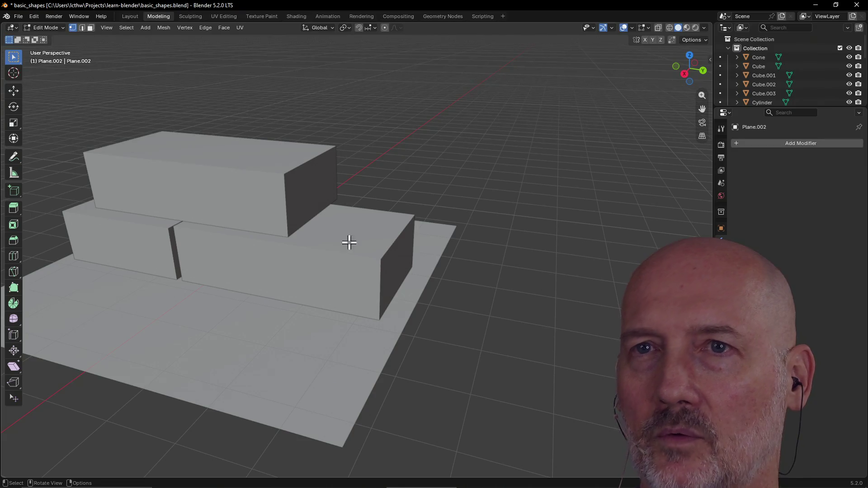
Leave the plane's Edit Mode and select the front cylinder, Cylinder.003, for editing in Modeling.
scroll(355, 235, "down", 5)
mouse_move(360, 228)
middle_mouse_down()
mouse_move(306, 233)
mouse_move(399, 370)
mouse_move(386, 413)
middle_mouse_up()
key("Tab")
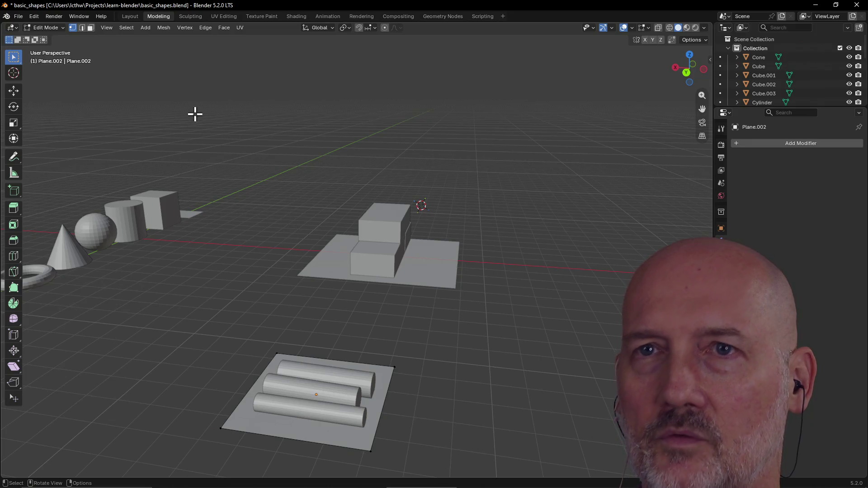
left_click(130, 17)
left_click(316, 268)
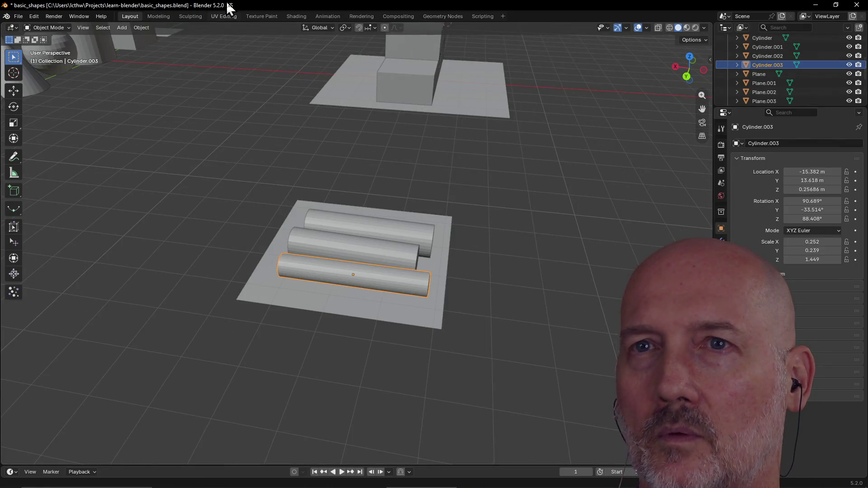
left_click(157, 17)
Clear the mesh selection and frame Cylinder.003 with View Selected.
left_click(391, 403)
mouse_move(391, 403)
middle_mouse_down()
mouse_move(316, 399)
mouse_move(335, 401)
middle_mouse_up()
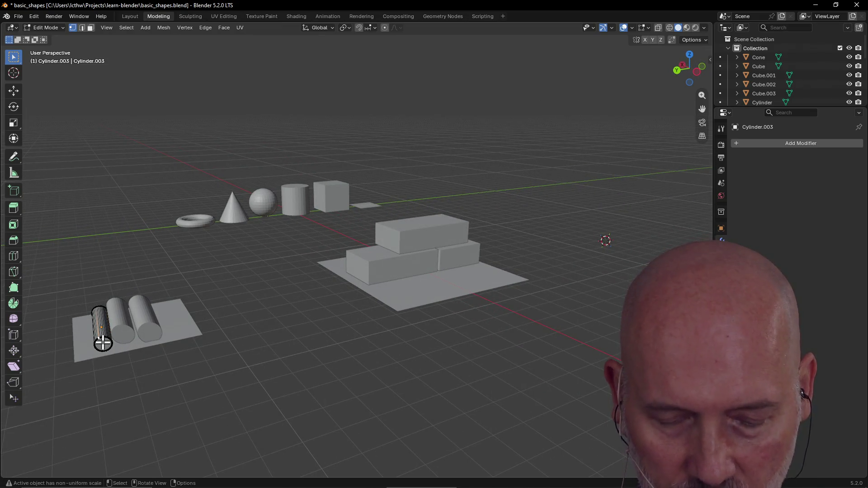
key("grave")
left_click(164, 382)
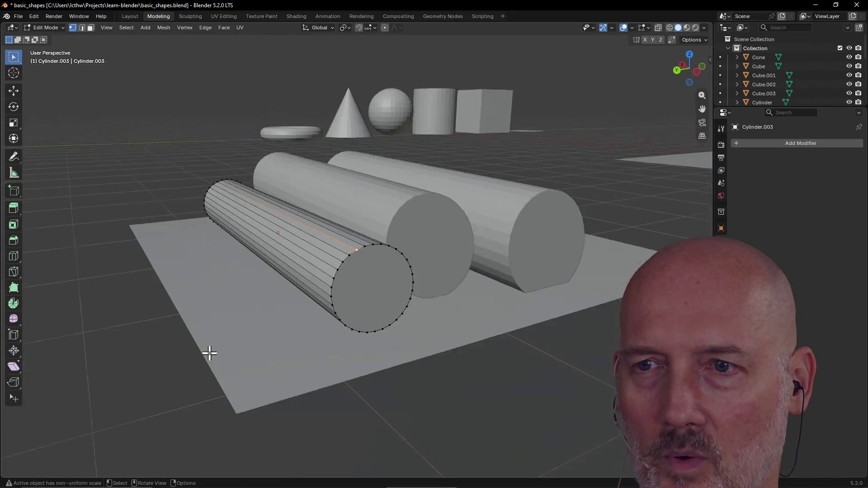
scroll(209, 353, "down", 4)
mouse_move(209, 353)
middle_mouse_down()
mouse_move(253, 349)
mouse_move(223, 359)
mouse_move(300, 295)
mouse_move(263, 284)
middle_mouse_up()
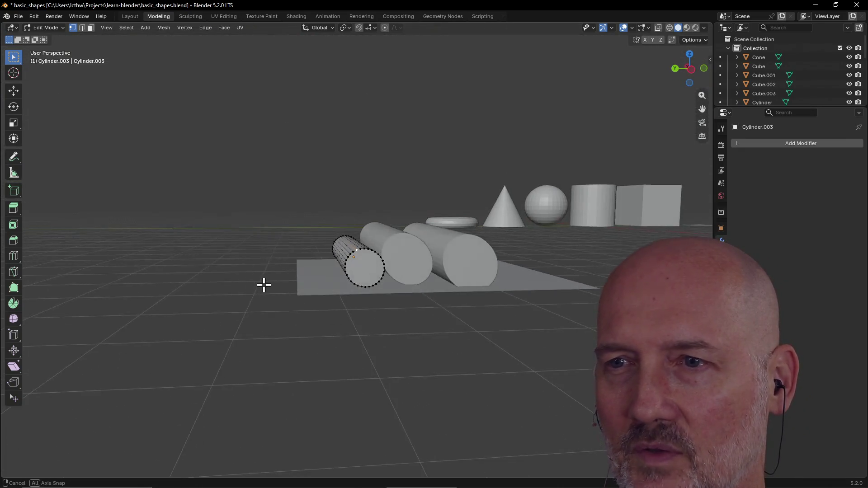
scroll(263, 285, "up", 5)
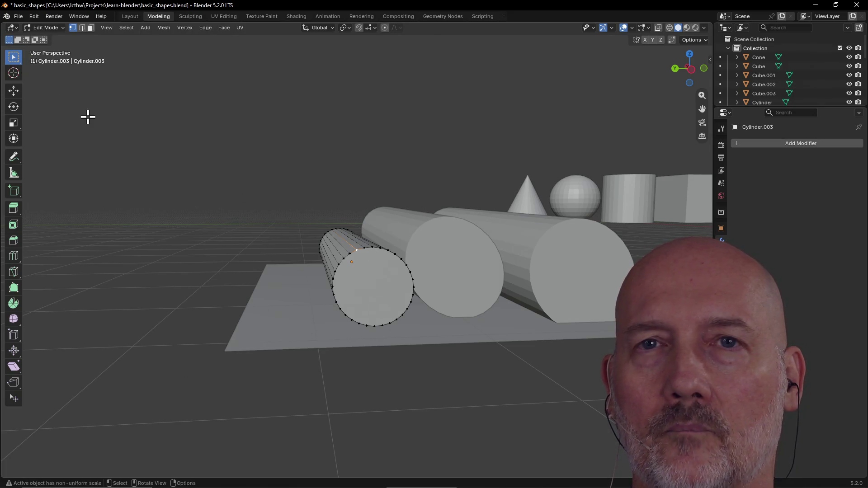
Circle-select the vertices of the cylinder's near end cap.
key("c")
mouse_move(344, 242)
left_mouse_down()
mouse_move(365, 252)
mouse_move(340, 257)
mouse_move(331, 273)
mouse_move(340, 311)
mouse_move(397, 313)
mouse_move(404, 262)
left_mouse_up()
mouse_move(341, 237)
middle_mouse_down()
mouse_move(436, 244)
mouse_move(355, 268)
mouse_move(385, 284)
mouse_move(281, 296)
mouse_move(159, 306)
mouse_move(146, 256)
mouse_move(124, 281)
middle_mouse_up()
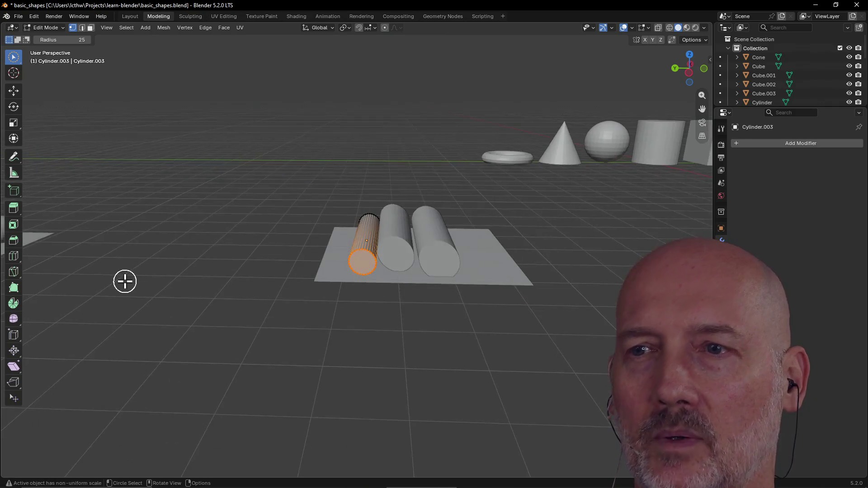
right_click(162, 312)
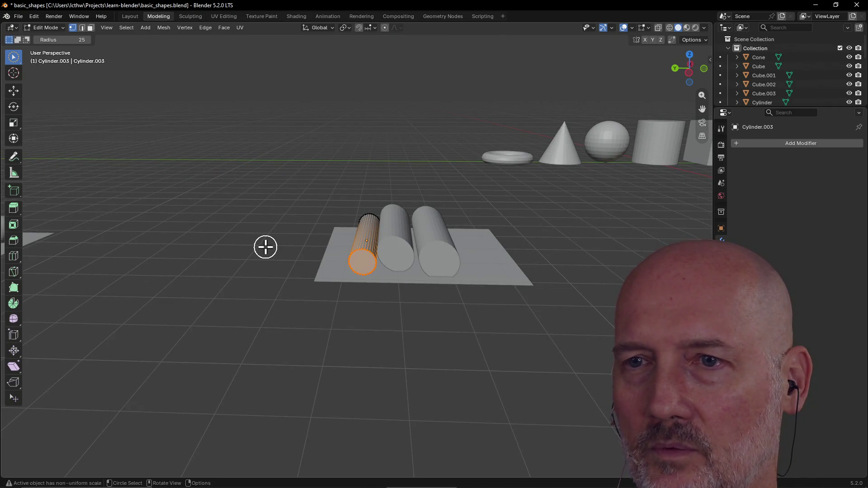
Switch the viewport shading to Wireframe.
key("z")
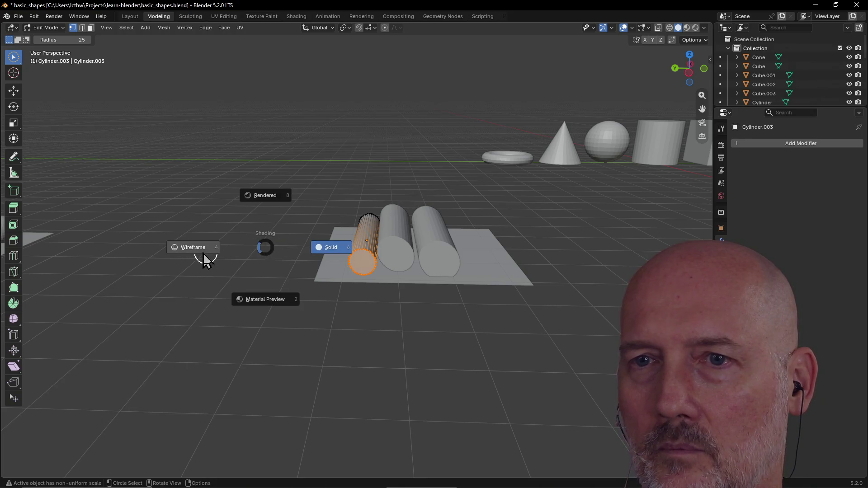
left_click(199, 253)
mouse_move(362, 257)
middle_mouse_down()
mouse_move(394, 241)
mouse_move(345, 252)
middle_mouse_up()
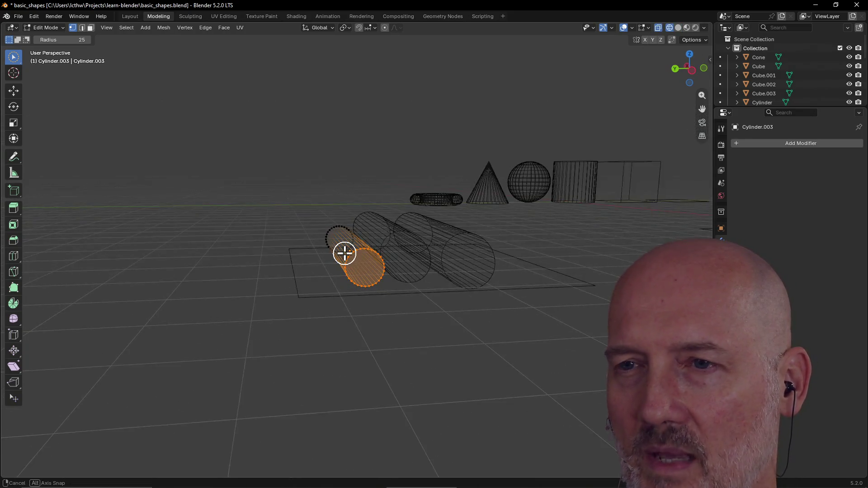
scroll(347, 252, "up", 2)
Circle-select and deselect vertices at the cylinder's end, then clear the selection with Alt+A.
left_click_drag(347, 252, 344, 253)
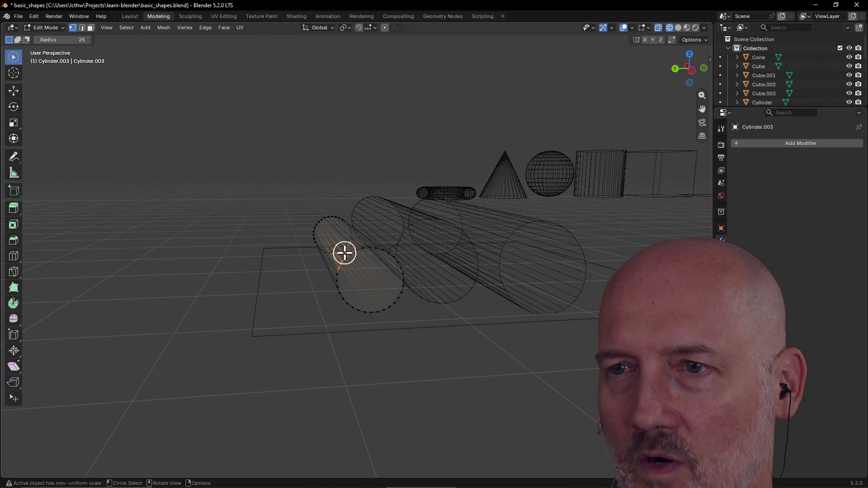
mouse_move(249, 284)
middle_mouse_down()
mouse_move(387, 294)
mouse_move(316, 300)
mouse_move(358, 284)
mouse_move(286, 265)
mouse_move(332, 261)
middle_mouse_up()
scroll(358, 283, "up", 3)
scroll(285, 265, "up", 1)
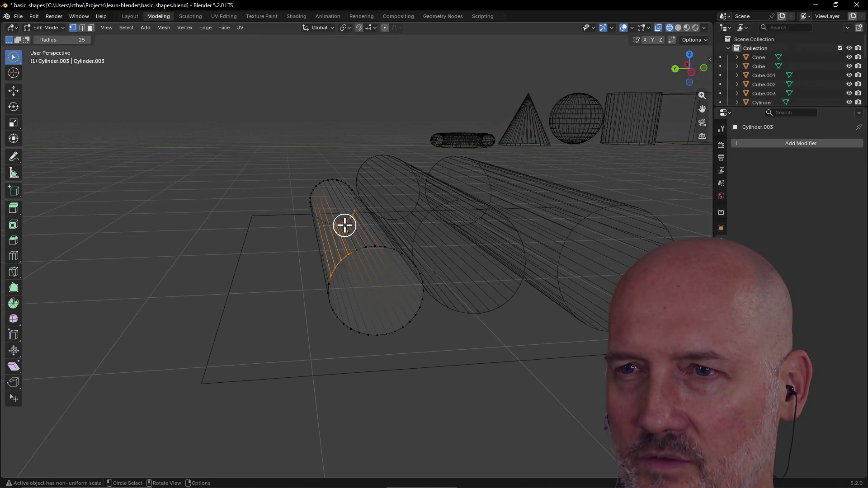
left_click_drag(345, 222, 330, 246, "ctrl")
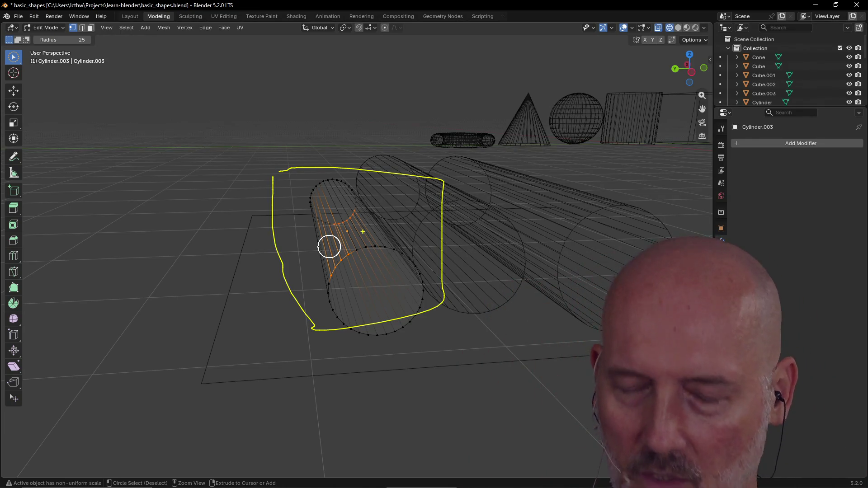
left_click(295, 269)
mouse_move(300, 289)
middle_mouse_down()
mouse_move(317, 289)
mouse_move(316, 281)
middle_mouse_up()
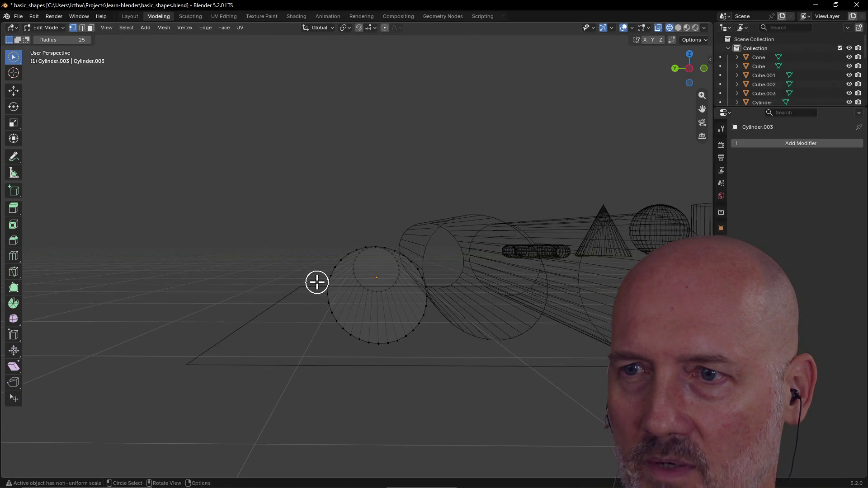
mouse_move(377, 249)
middle_mouse_down()
mouse_move(374, 304)
mouse_move(399, 233)
middle_mouse_up()
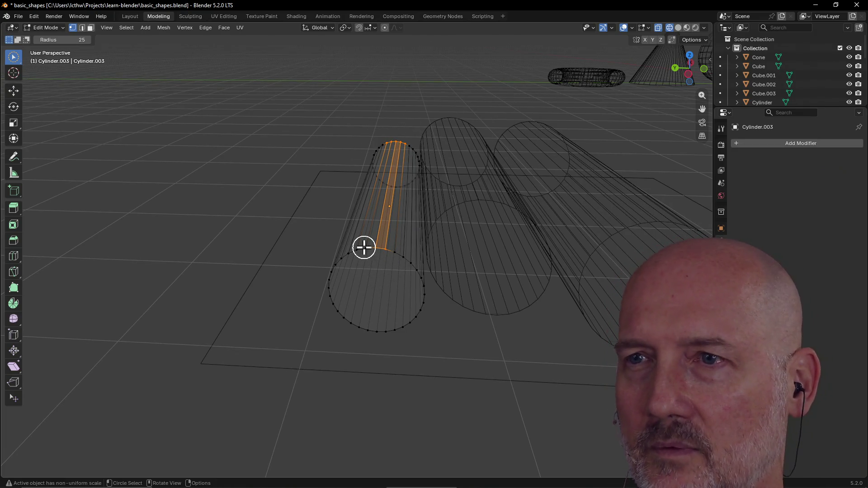
key("alt+a")
Circle-select just a few vertices along the front cylinder's near rim.
mouse_move(208, 271)
middle_mouse_down()
mouse_move(238, 231)
mouse_move(195, 236)
mouse_move(264, 255)
mouse_move(269, 236)
mouse_move(355, 255)
middle_mouse_up()
mouse_move(354, 255)
left_mouse_down()
mouse_move(367, 252)
mouse_move(330, 259)
mouse_move(325, 368)
mouse_move(433, 367)
mouse_move(337, 352)
mouse_move(461, 329)
mouse_move(409, 253)
mouse_move(450, 364)
mouse_move(420, 300)
left_mouse_up()
mouse_move(420, 300)
middle_mouse_down()
mouse_move(356, 306)
mouse_move(399, 270)
mouse_move(436, 304)
mouse_move(453, 308)
mouse_move(488, 293)
mouse_move(383, 308)
mouse_move(391, 298)
mouse_move(431, 297)
middle_mouse_up()
scroll(435, 305, "down", 3)
scroll(383, 309, "up", 4)
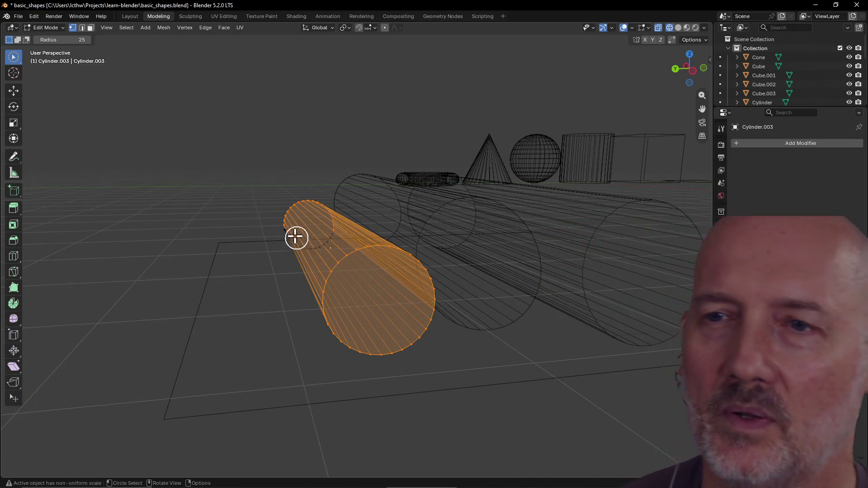
mouse_move(286, 226)
left_mouse_down()
mouse_move(324, 244)
mouse_move(333, 226)
mouse_move(294, 226)
mouse_move(327, 285)
mouse_move(330, 329)
mouse_move(397, 338)
mouse_move(403, 262)
mouse_move(386, 253)
mouse_move(425, 291)
left_mouse_up()
middle_click_drag(424, 290, 345, 248)
left_click(348, 262)
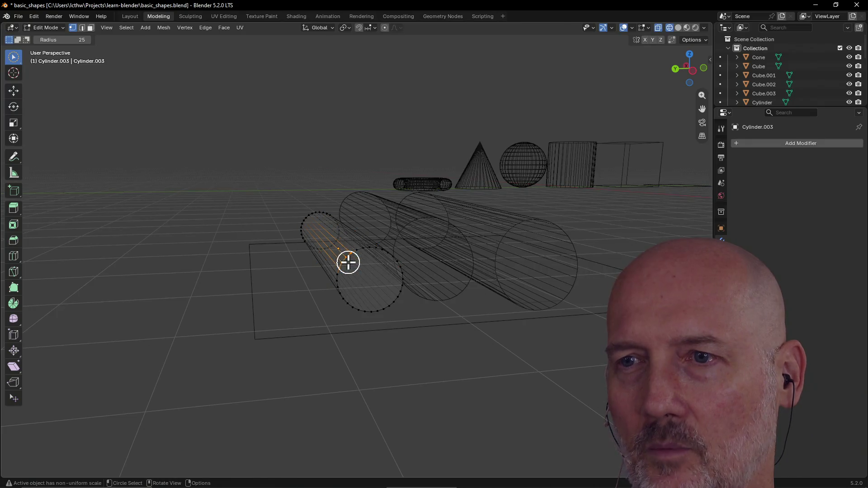
Frame the selected rim vertices and orbit around the three cylinders.
right_click(348, 263)
key("grave")
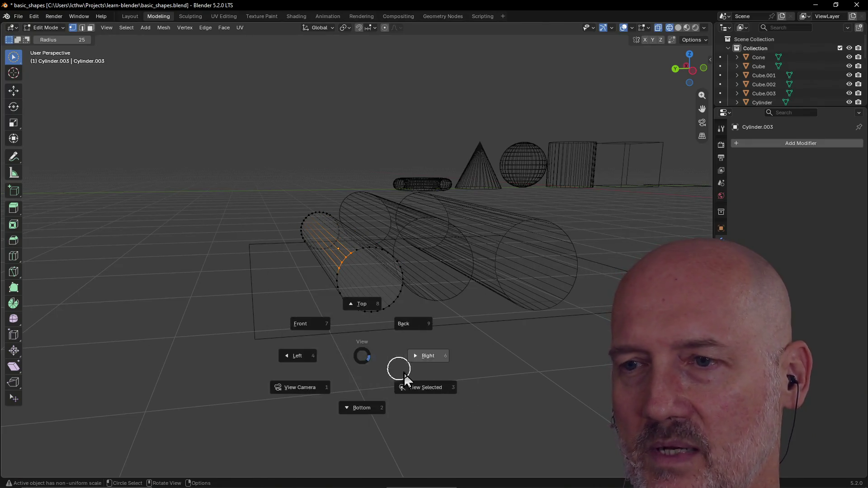
left_click(427, 393)
scroll(290, 322, "down", 5)
mouse_move(289, 322)
middle_mouse_down()
mouse_move(400, 310)
mouse_move(298, 341)
middle_mouse_up()
scroll(400, 260, "up", 3)
scroll(400, 260, "up", 2)
mouse_move(399, 259)
middle_mouse_down()
mouse_move(370, 250)
mouse_move(408, 274)
middle_mouse_up()
Split into four views and select edges near the cylinder's end in the Right and Top views.
key("ctrl+alt+q")
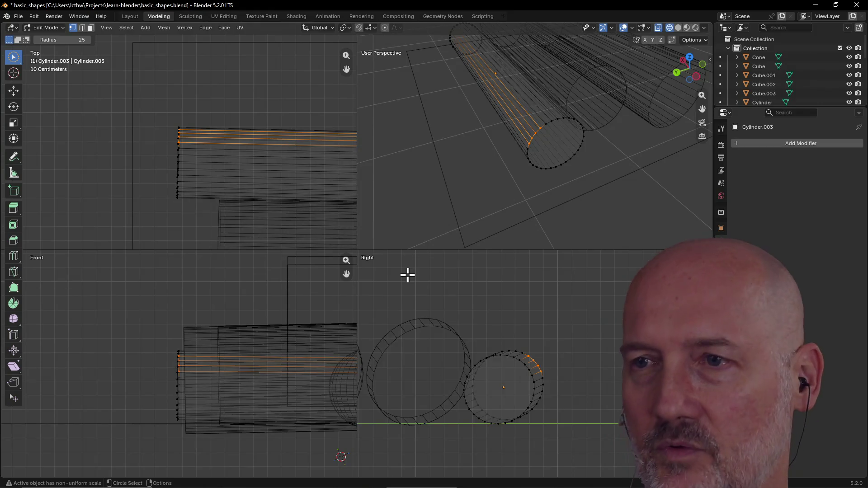
scroll(430, 284, "down", 4)
scroll(442, 305, "up", 4)
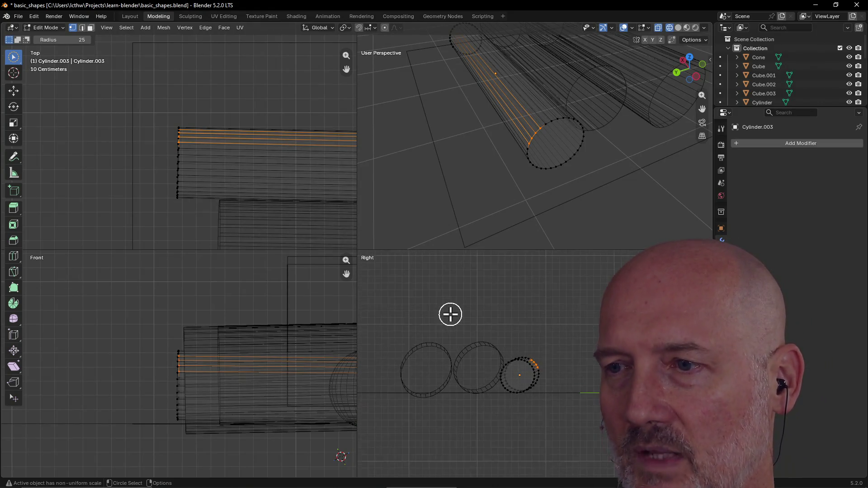
scroll(532, 351, "up", 1)
left_click(464, 361)
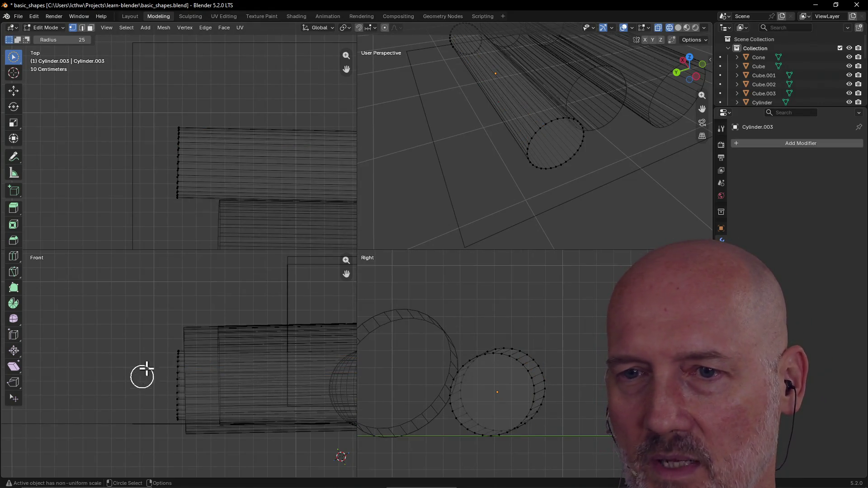
mouse_move(169, 363)
left_mouse_down()
mouse_move(169, 393)
mouse_move(180, 400)
left_mouse_up()
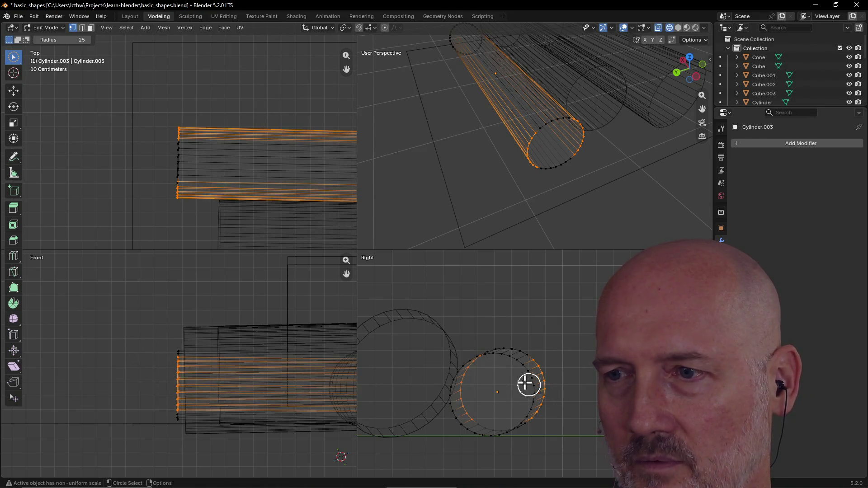
left_click(178, 164)
scroll(217, 193, "up", 3)
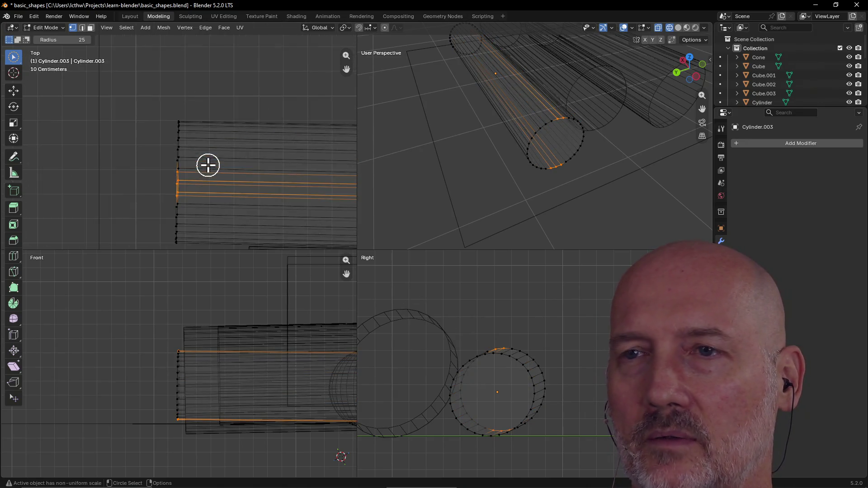
left_click(560, 121)
left_click(521, 381)
left_click(515, 371)
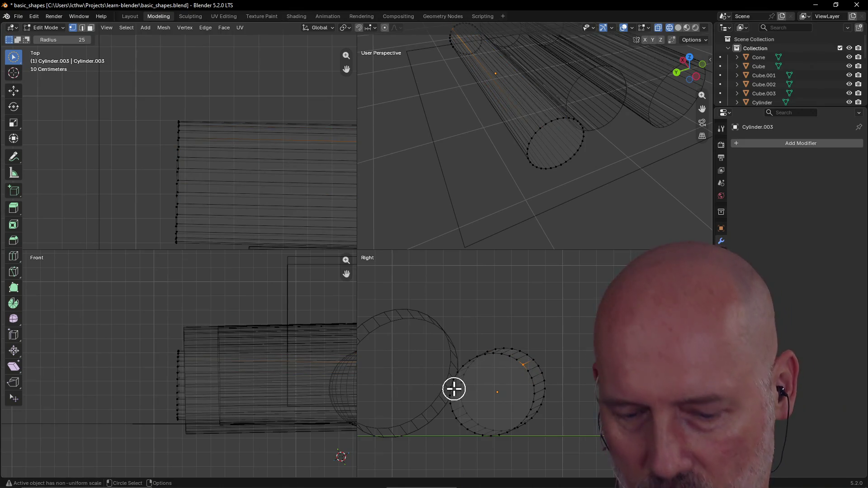
scroll(500, 370, "down", 4)
scroll(500, 369, "down", 1)
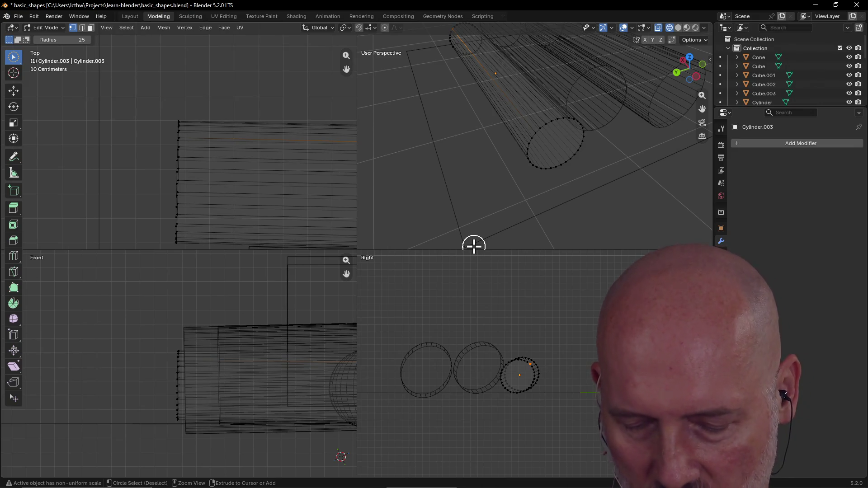
Cancel the quit prompt and return to a single maximized perspective view.
key("ctrl+q")
left_click(505, 263)
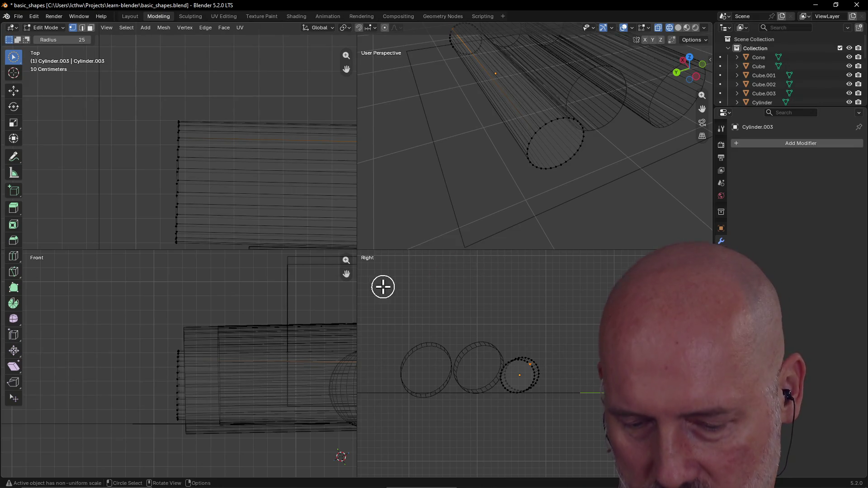
key("ctrl+alt+q")
scroll(383, 255, "down", 6)
mouse_move(490, 289)
middle_mouse_down()
mouse_move(351, 289)
mouse_move(425, 289)
middle_mouse_up()
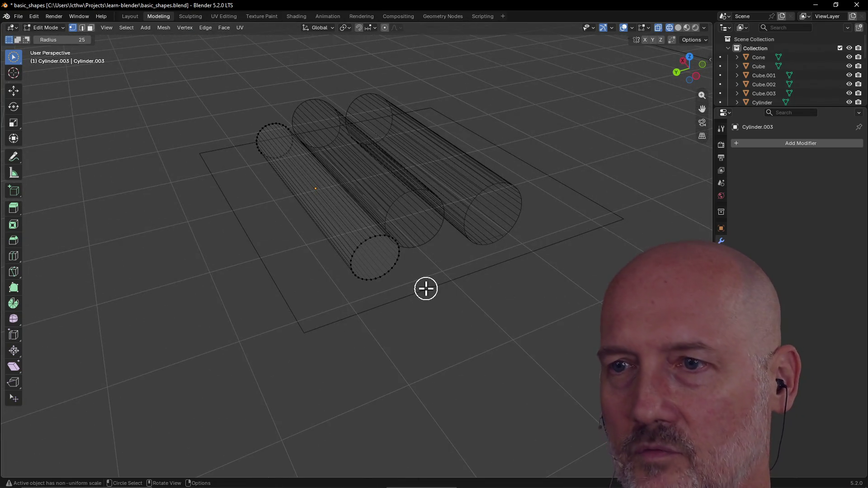
Switch from wireframe to Solid shading and orbit so the cylinders run into the distance.
right_click(425, 289)
key("Escape")
key("z")
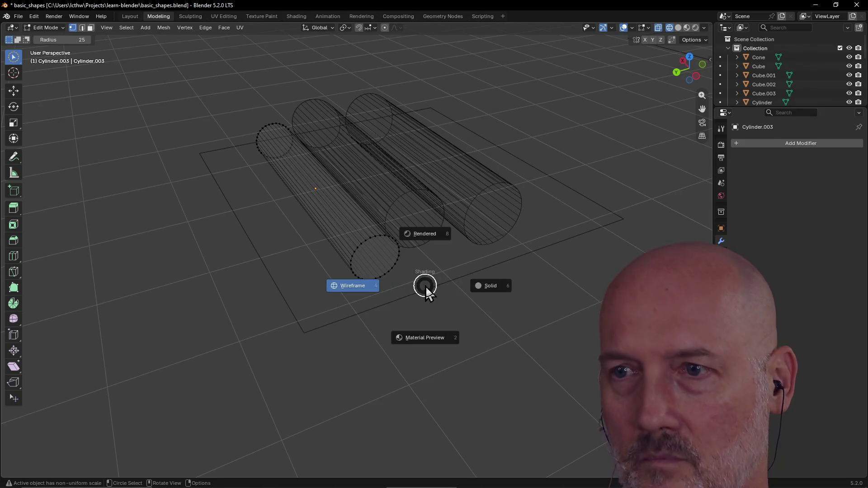
left_click(486, 286)
mouse_move(422, 253)
middle_mouse_down()
mouse_move(488, 252)
mouse_move(385, 270)
middle_mouse_up()
scroll(391, 268, "up", 2)
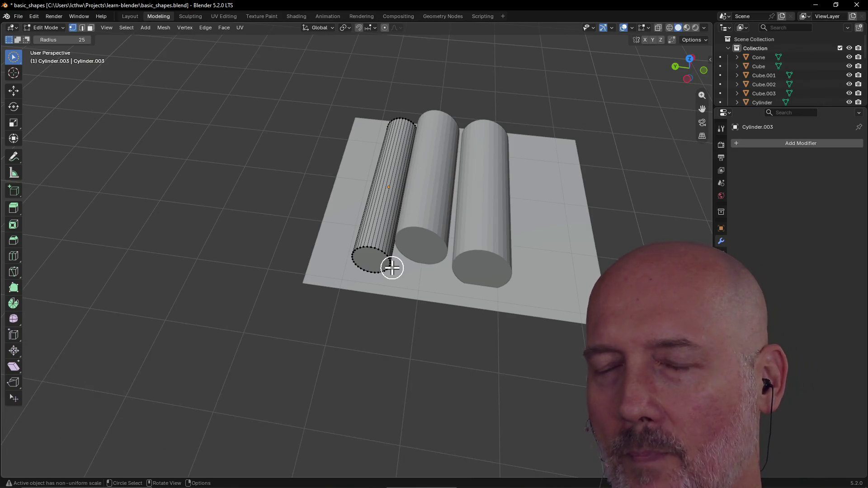
scroll(391, 268, "down", 3)
middle_click_drag(388, 275, 455, 242)
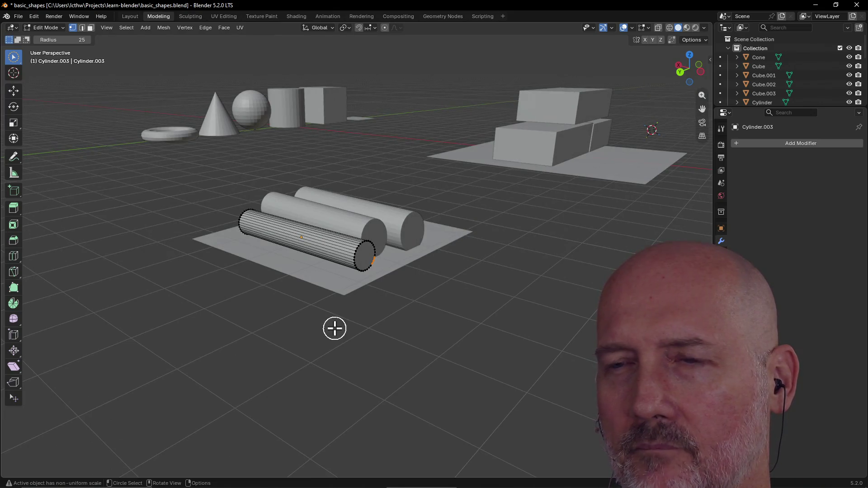
scroll(402, 266, "up", 2)
mouse_move(402, 265)
middle_mouse_down()
mouse_move(367, 285)
mouse_move(361, 248)
middle_mouse_up()
Select edges along the thin cylinder's side.
left_click(362, 247)
mouse_move(378, 244)
left_mouse_down()
mouse_move(395, 263)
mouse_move(384, 286)
mouse_move(349, 261)
mouse_move(360, 246)
left_mouse_up()
middle_click_drag(360, 246, 388, 243)
left_click_drag(388, 242, 376, 240)
mouse_move(376, 240)
middle_mouse_down()
mouse_move(318, 254)
mouse_move(443, 229)
mouse_move(447, 287)
middle_mouse_up()
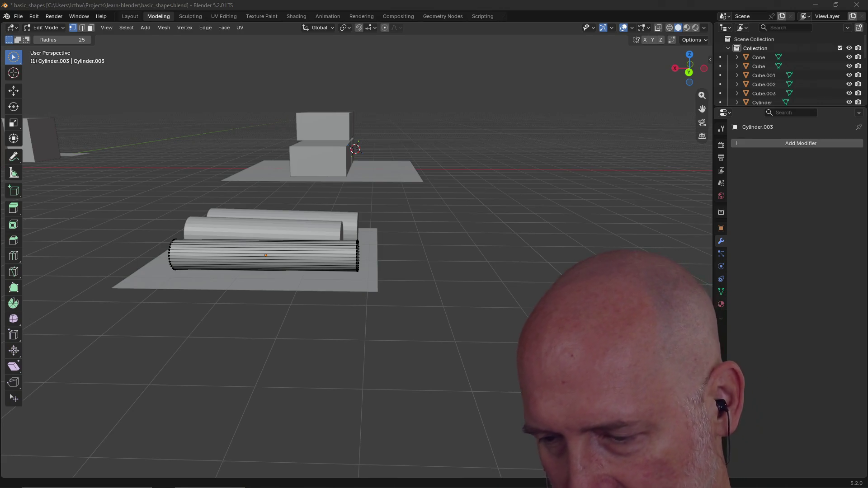
mouse_move(445, 217)
middle_mouse_down()
mouse_move(360, 232)
mouse_move(361, 221)
middle_mouse_up()
scroll(361, 229, "up", 3)
scroll(362, 227, "up", 2)
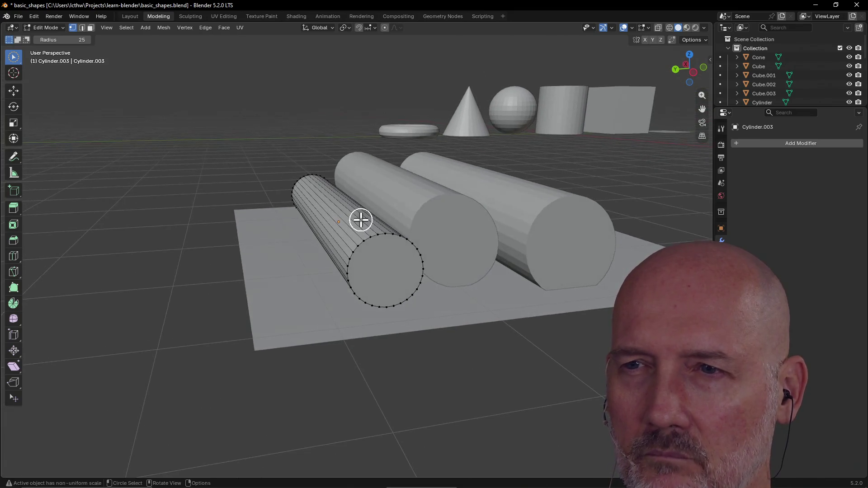
mouse_move(382, 238)
left_mouse_down()
mouse_move(356, 316)
mouse_move(357, 296)
mouse_move(434, 259)
mouse_move(399, 232)
left_mouse_up()
left_click_drag(356, 286, 371, 259, "shift")
mouse_move(371, 259)
middle_mouse_down()
mouse_move(316, 210)
mouse_move(252, 223)
mouse_move(309, 198)
mouse_move(291, 204)
middle_mouse_up()
middle_click_drag(304, 227, 343, 227)
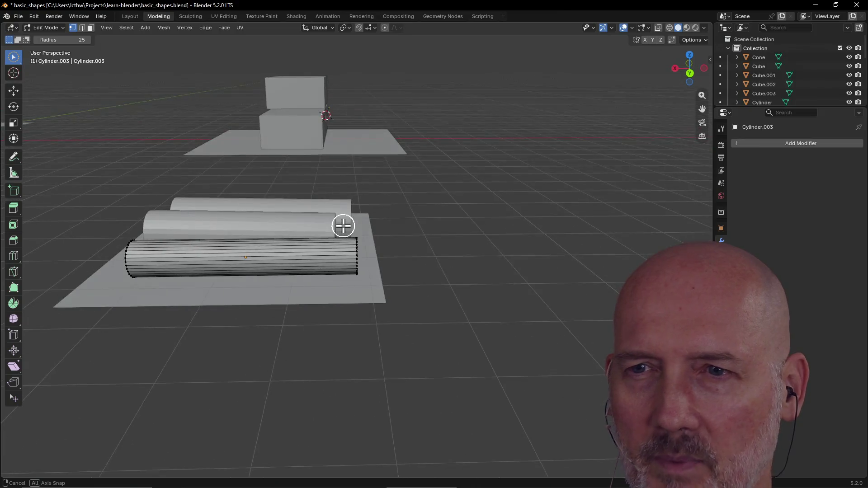
mouse_move(199, 259)
middle_mouse_down()
mouse_move(294, 241)
mouse_move(297, 268)
mouse_move(252, 264)
mouse_move(269, 277)
middle_mouse_up()
scroll(368, 244, "up", 5)
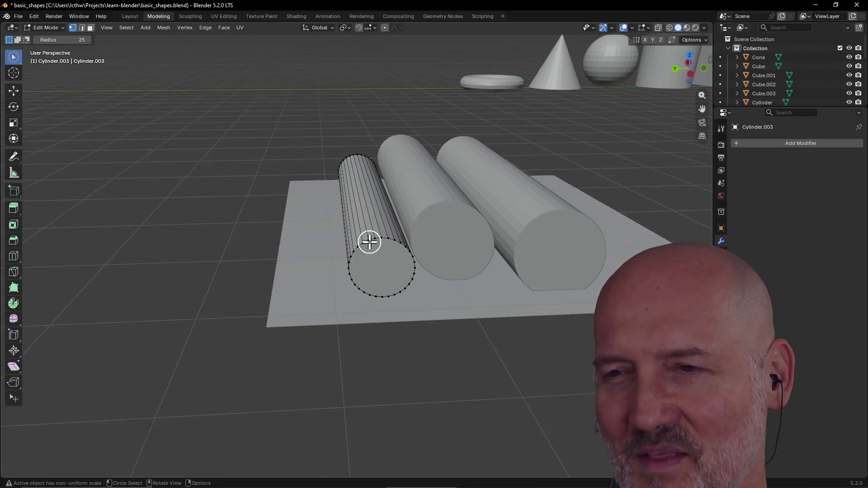
scroll(368, 242, "down", 8)
middle_click_drag(368, 243, 563, 232)
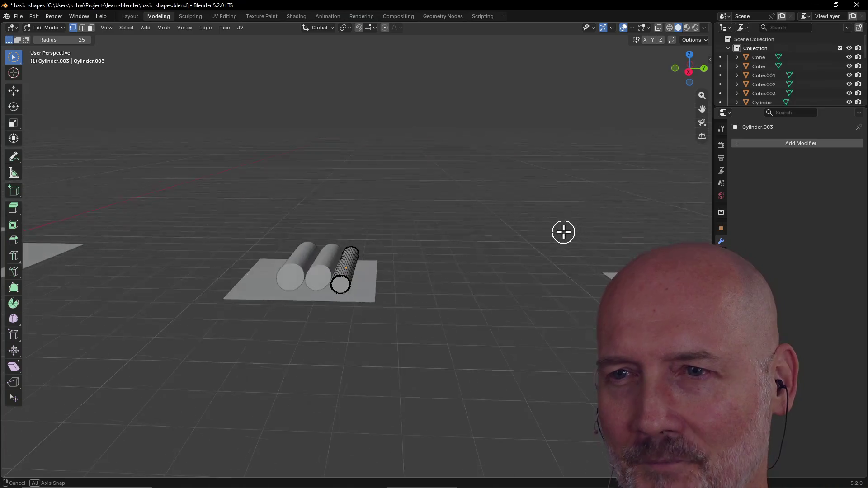
scroll(372, 243, "up", 5)
scroll(372, 242, "down", 4)
mouse_move(372, 242)
middle_mouse_down()
mouse_move(230, 246)
mouse_move(263, 240)
mouse_move(372, 252)
mouse_move(358, 219)
mouse_move(389, 240)
middle_mouse_up()
scroll(231, 246, "up", 3)
scroll(374, 251, "up", 3)
left_click_drag(389, 240, 370, 303)
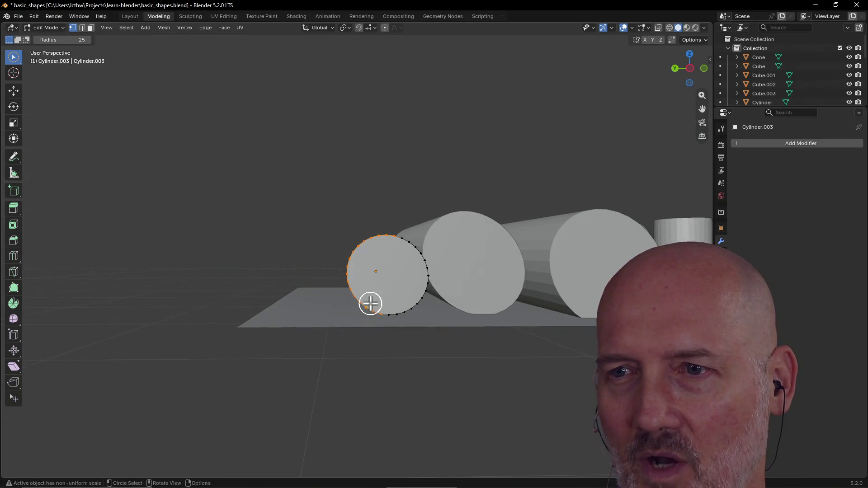
middle_click_drag(370, 303, 386, 348)
mouse_move(316, 199)
middle_mouse_down()
mouse_move(389, 230)
mouse_move(381, 215)
mouse_move(374, 229)
mouse_move(338, 174)
mouse_move(365, 248)
middle_mouse_up()
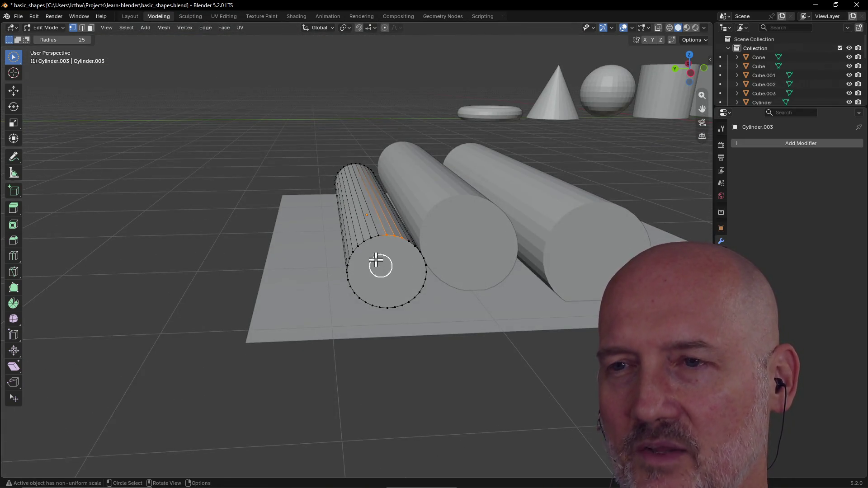
left_click_drag(376, 260, 368, 239)
right_click(357, 276)
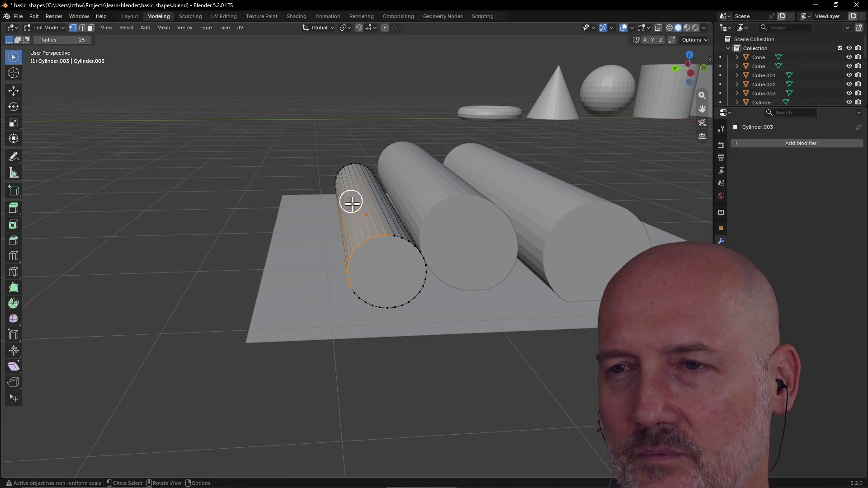
mouse_move(371, 271)
left_mouse_down()
mouse_move(366, 247)
mouse_move(349, 290)
left_mouse_up()
key("Escape")
Finish the selection and orbit around the cylinders to view them diagonally and end-on.
key("alt+a")
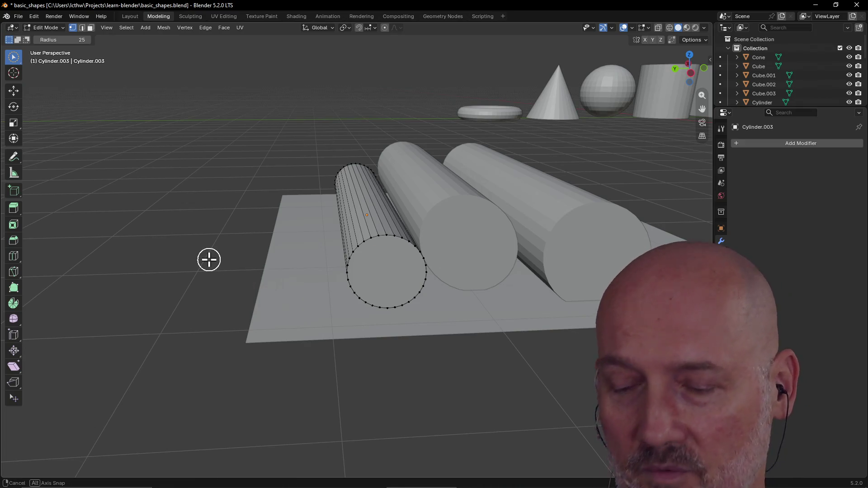
scroll(209, 260, "down", 2)
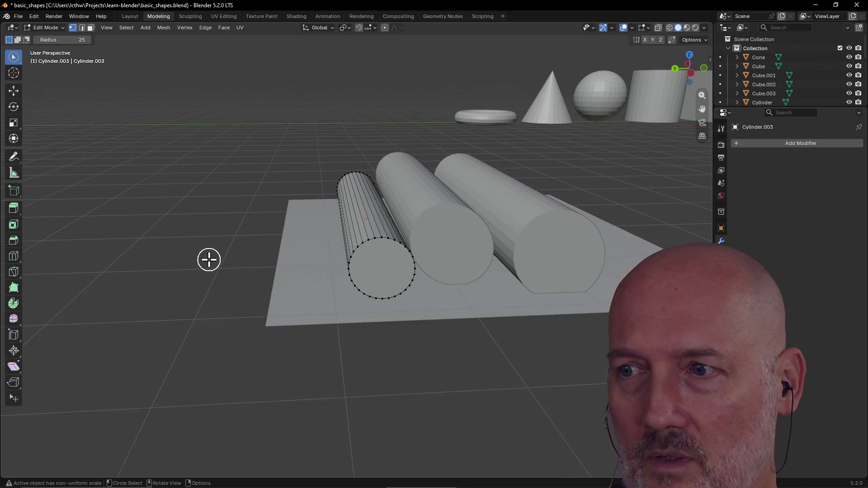
scroll(275, 240, "down", 2)
middle_click_drag(275, 240, 330, 254)
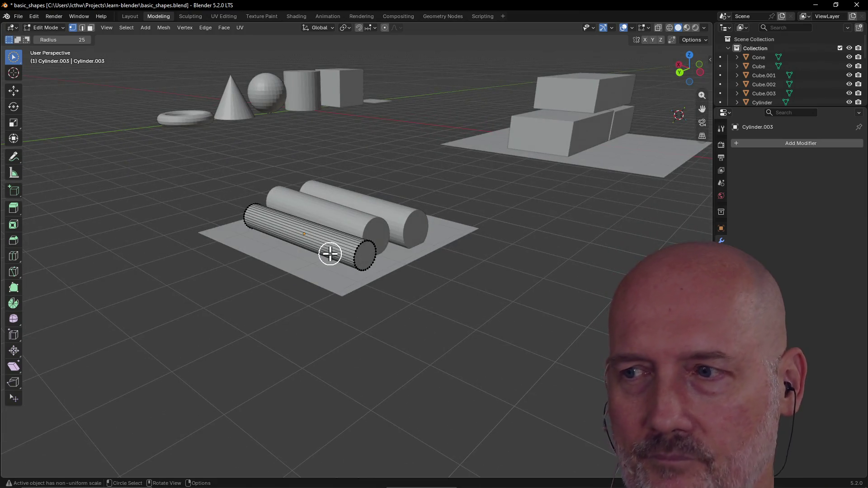
scroll(330, 254, "up", 3)
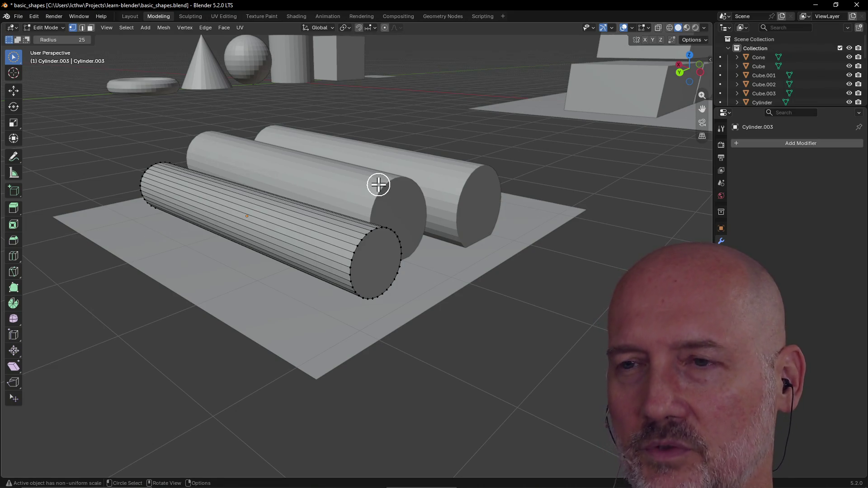
scroll(378, 185, "down", 1)
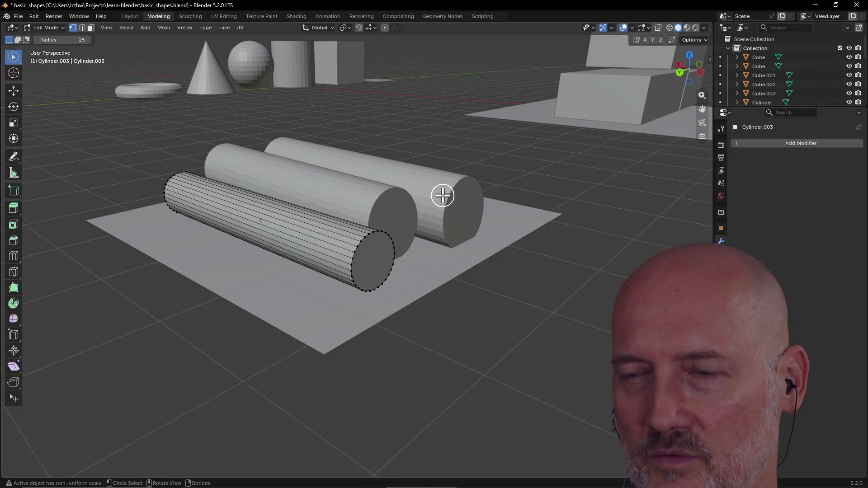
mouse_move(468, 339)
middle_mouse_down()
mouse_move(408, 350)
mouse_move(465, 346)
mouse_move(310, 286)
mouse_move(352, 280)
mouse_move(346, 302)
middle_mouse_up()
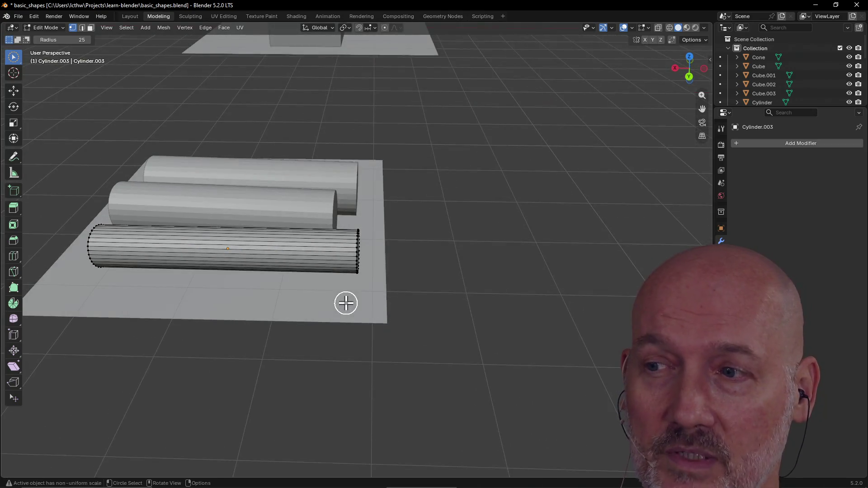
mouse_move(421, 269)
middle_mouse_down()
mouse_move(332, 256)
mouse_move(373, 251)
mouse_move(333, 263)
middle_mouse_up()
scroll(373, 251, "up", 2)
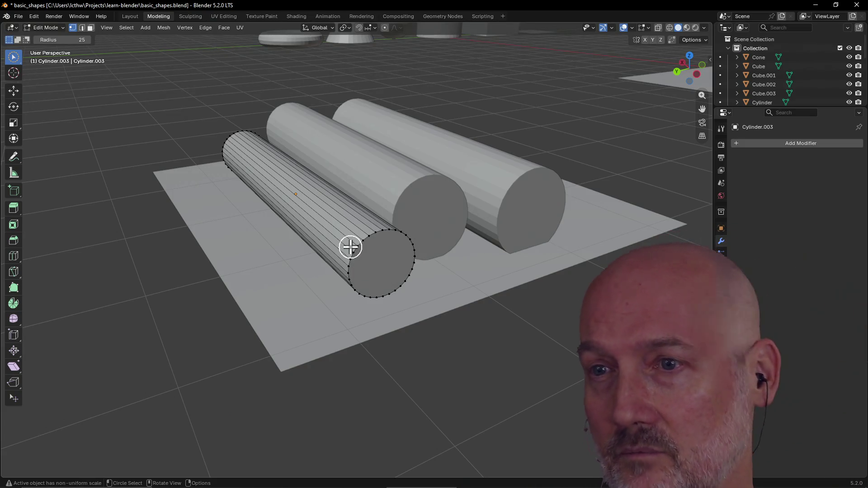
scroll(351, 247, "down", 2)
middle_click_drag(310, 250, 395, 265)
scroll(310, 260, "down", 3)
mouse_move(310, 259)
middle_mouse_down()
mouse_move(288, 266)
mouse_move(369, 219)
middle_mouse_up()
scroll(319, 248, "up", 3)
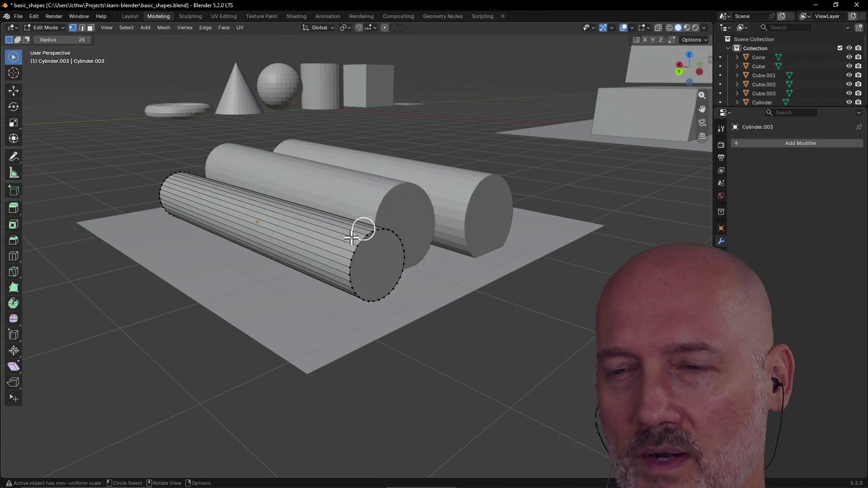
Try selecting edges at the cylinder ends, clear them, and start circle selection with C.
left_click(359, 285)
left_click(359, 294)
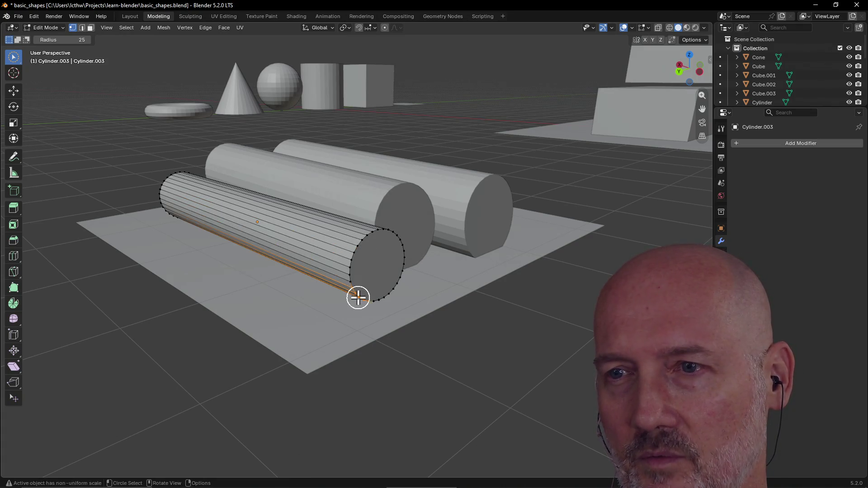
scroll(388, 299, "down", 2)
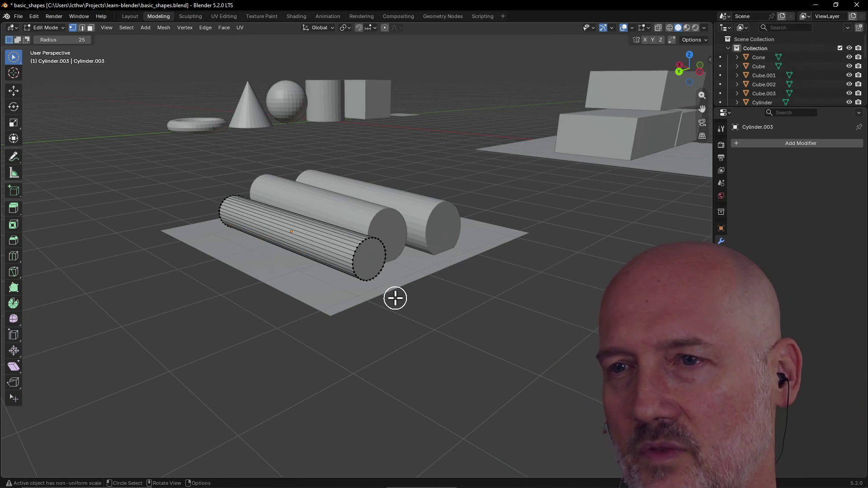
scroll(387, 304, "down", 3)
mouse_move(388, 304)
middle_mouse_down()
mouse_move(406, 314)
mouse_move(300, 262)
mouse_move(332, 253)
middle_mouse_up()
scroll(406, 314, "up", 4)
left_click(358, 264)
left_click_drag(358, 264, 357, 268)
left_click(383, 297)
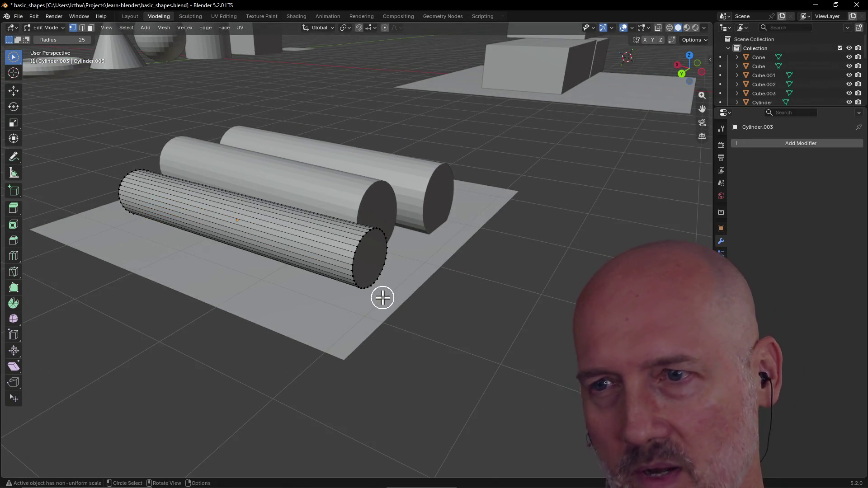
middle_click_drag(383, 297, 321, 297)
key("c")
mouse_move(376, 294)
middle_mouse_down()
mouse_move(358, 285)
mouse_move(390, 302)
middle_mouse_up()
mouse_move(390, 301)
left_mouse_down()
mouse_move(409, 290)
mouse_move(366, 246)
left_mouse_up()
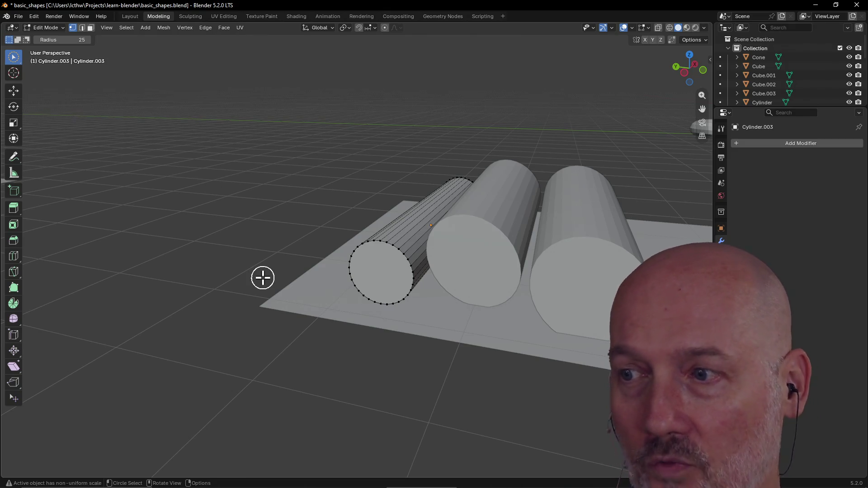
mouse_move(263, 277)
middle_mouse_down()
mouse_move(277, 266)
mouse_move(393, 281)
mouse_move(251, 274)
middle_mouse_up()
Select the vertices at the thin cylinder's end and frame the view on them with View Selected.
left_click(177, 242)
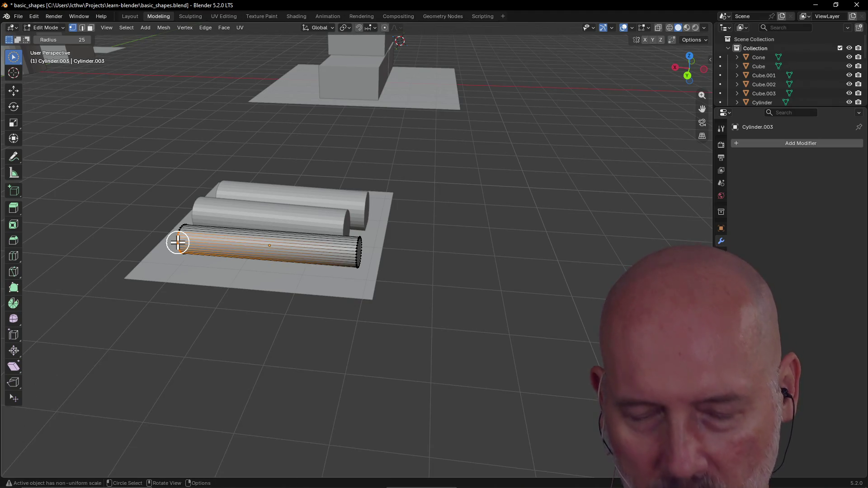
key("grave")
left_click(244, 283)
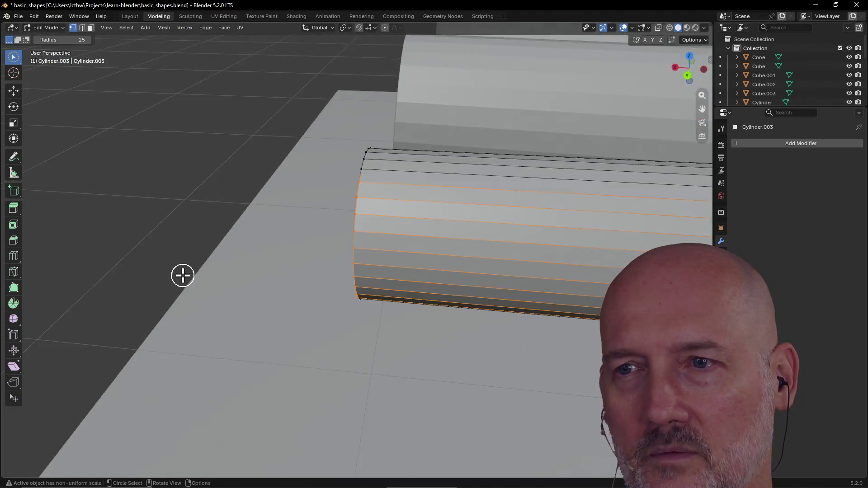
scroll(182, 275, "down", 6)
mouse_move(182, 275)
middle_mouse_down()
mouse_move(281, 284)
mouse_move(345, 276)
mouse_move(377, 249)
middle_mouse_up()
mouse_move(404, 279)
middle_mouse_down()
mouse_move(374, 289)
mouse_move(324, 266)
middle_mouse_up()
Deselect the thin cylinder's faces and orbit low to inspect the cylinder ends.
left_click(356, 243)
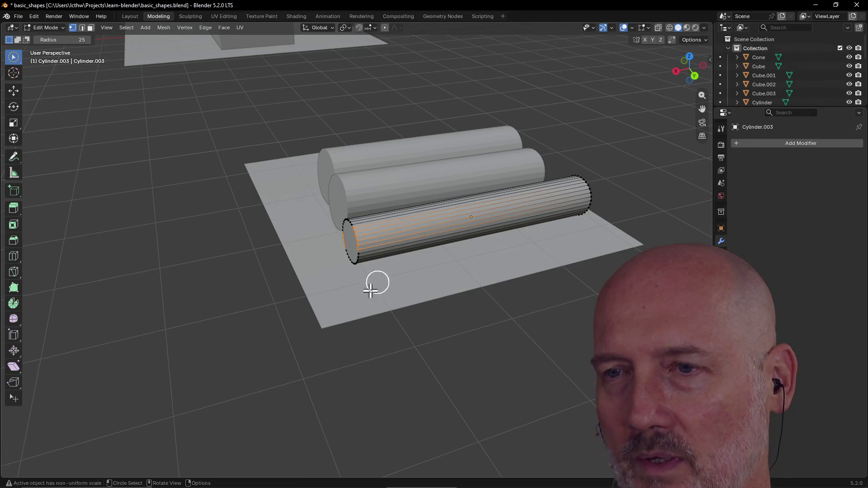
left_click(330, 283)
left_click(361, 235)
left_click(358, 291)
mouse_move(359, 290)
middle_mouse_down()
mouse_move(428, 267)
mouse_move(378, 281)
mouse_move(418, 277)
mouse_move(353, 281)
mouse_move(398, 293)
middle_mouse_up()
scroll(378, 280, "down", 2)
scroll(398, 293, "up", 4)
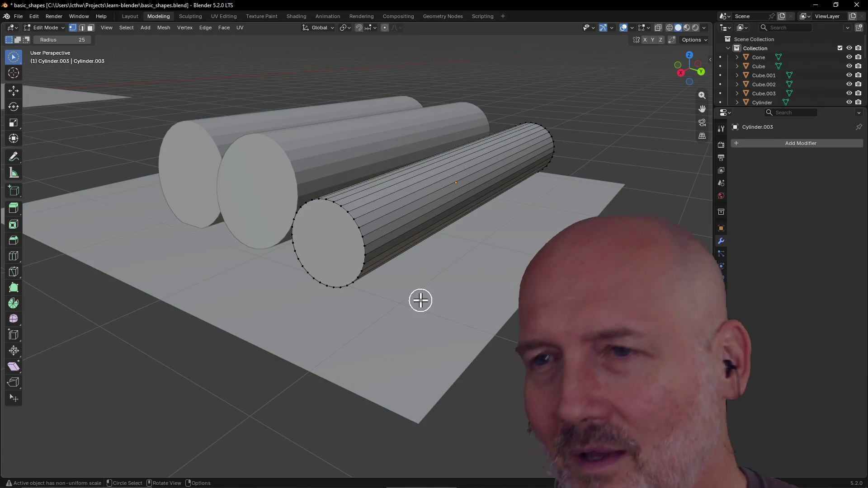
scroll(420, 301, "down", 2)
scroll(420, 301, "down", 1)
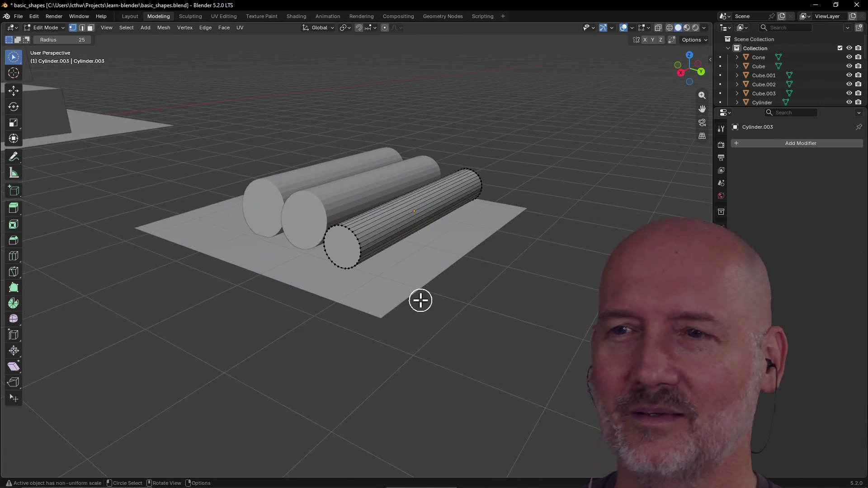
middle_click_drag(420, 300, 465, 304)
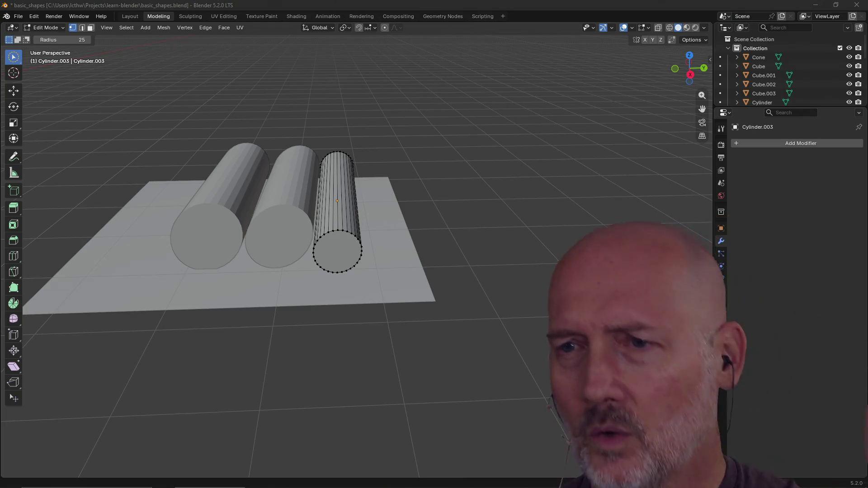
scroll(355, 121, "down", 3)
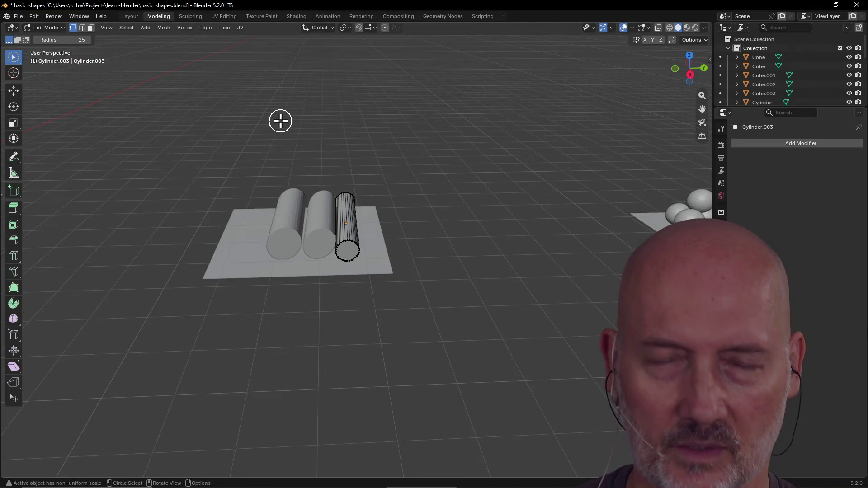
middle_click_drag(280, 121, 296, 122)
Open the recent ninja_sword.blend, saving basic_shapes.blend when prompted.
left_click(22, 18)
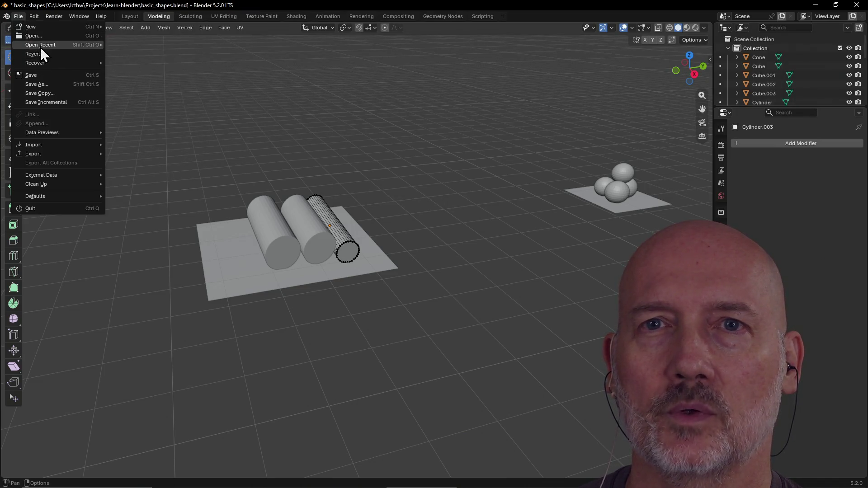
mouse_move(45, 45)
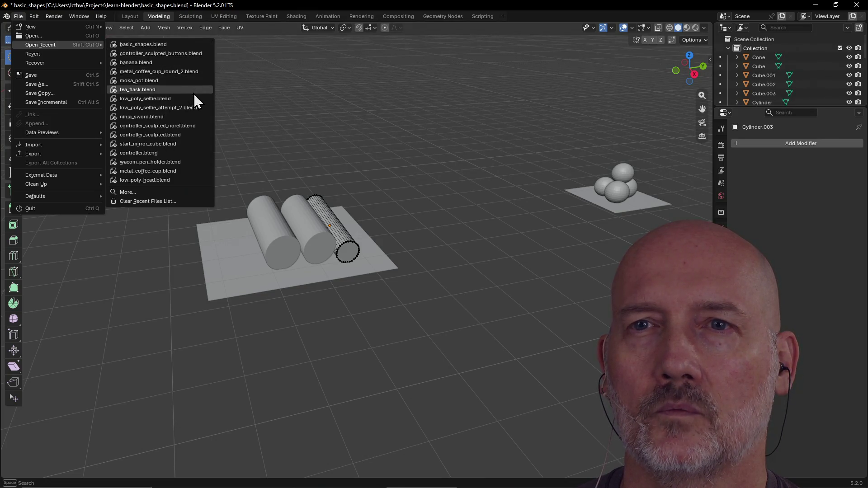
left_click(185, 117)
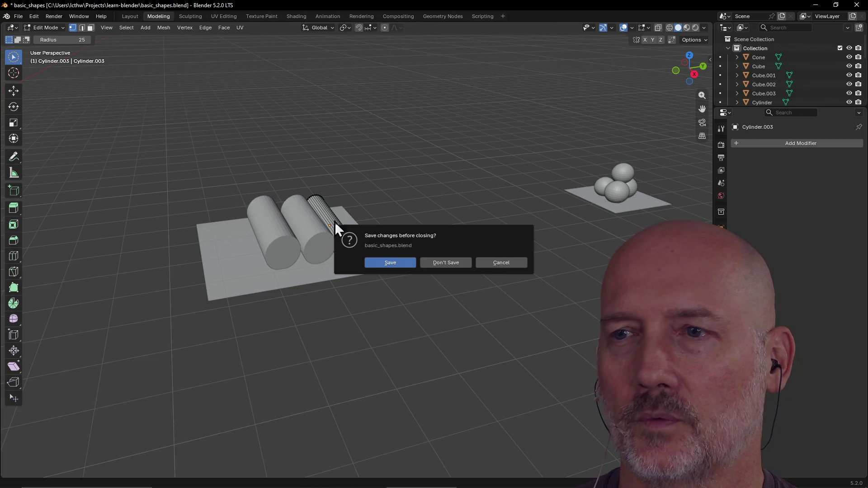
left_click(411, 262)
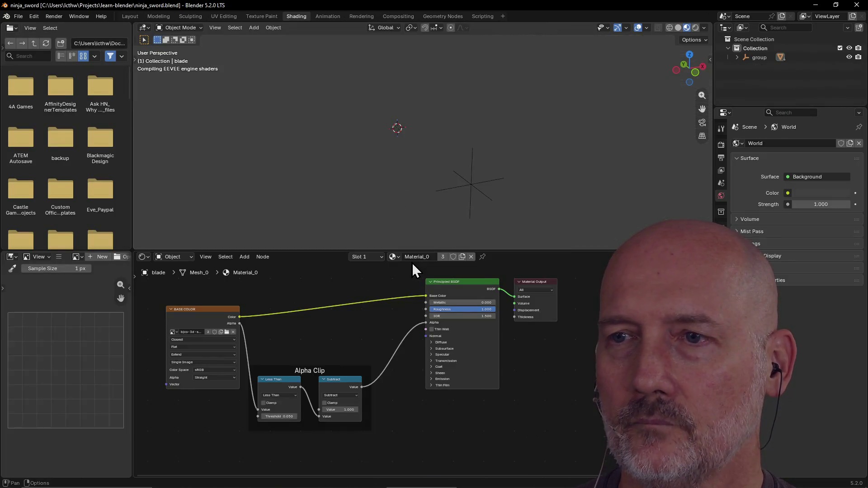
Switch to the Layout workspace and orbit to see the sword side-on.
scroll(414, 169, "down", 2)
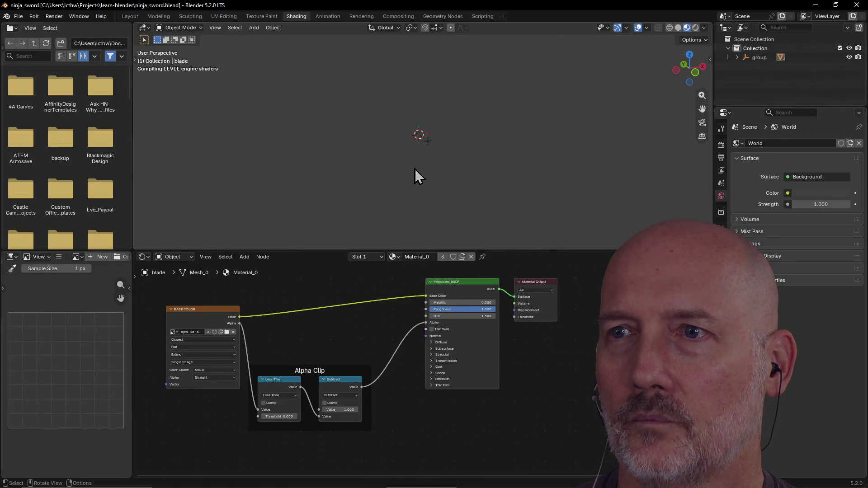
scroll(414, 169, "down", 2)
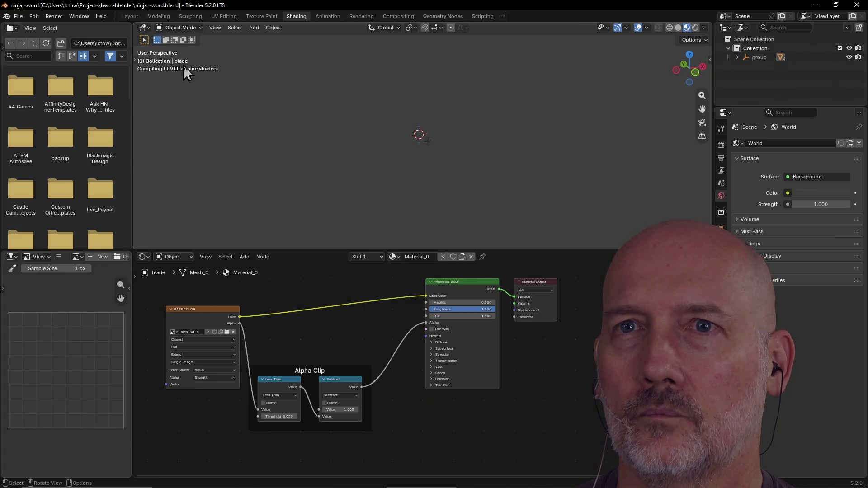
left_click(132, 18)
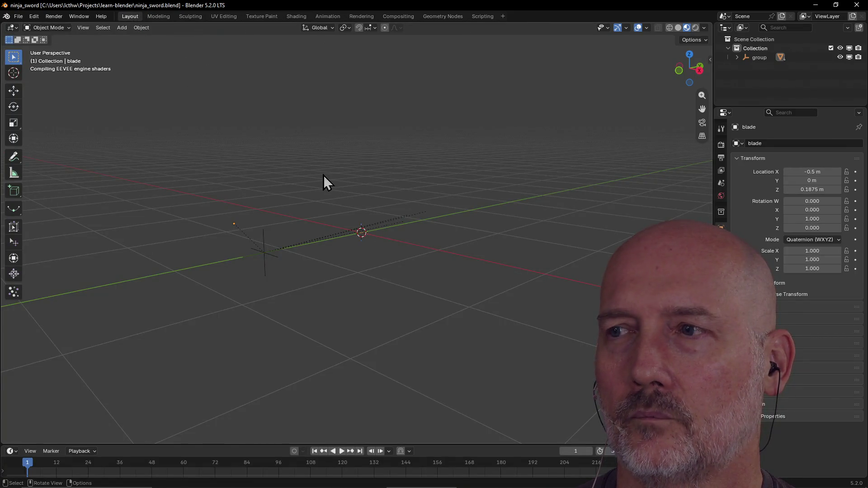
mouse_move(324, 175)
middle_mouse_down()
mouse_move(261, 197)
mouse_move(277, 213)
mouse_move(328, 206)
mouse_move(333, 227)
mouse_move(265, 239)
mouse_move(337, 216)
mouse_move(387, 229)
mouse_move(295, 231)
mouse_move(376, 229)
mouse_move(305, 227)
mouse_move(249, 213)
mouse_move(282, 231)
mouse_move(421, 221)
middle_mouse_up()
mouse_move(299, 237)
middle_mouse_down()
mouse_move(334, 229)
mouse_move(276, 237)
middle_mouse_up()
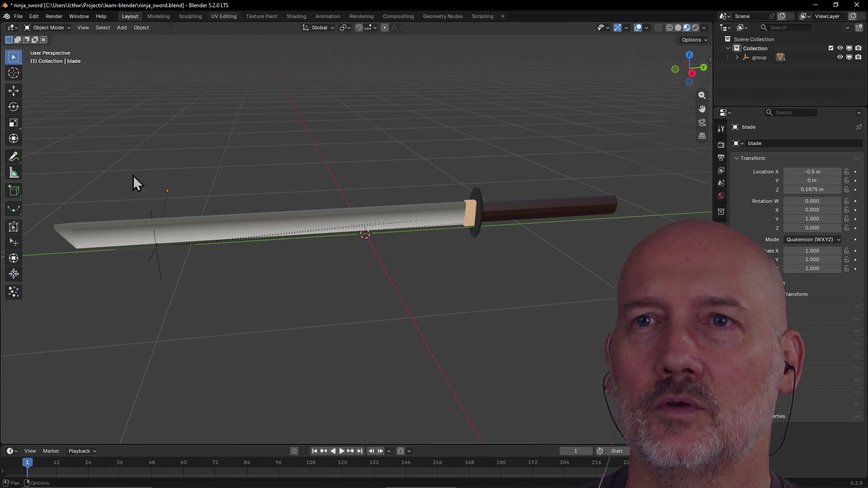
left_click(224, 16)
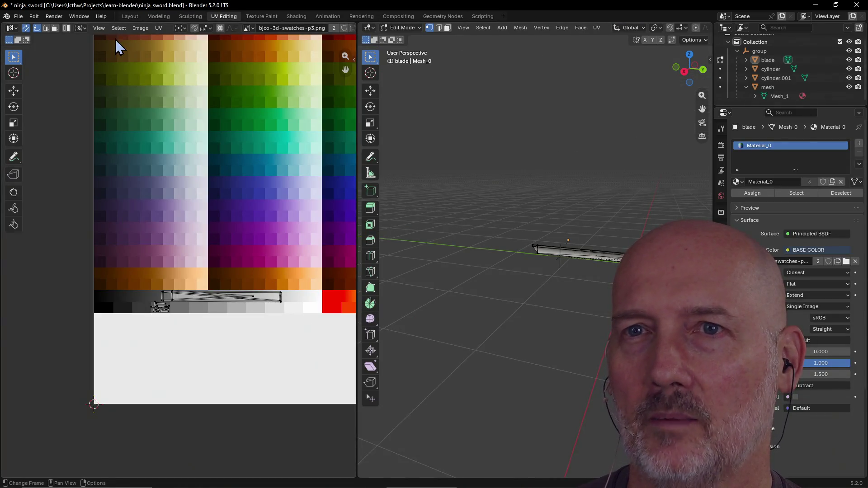
scroll(244, 207, "down", 4)
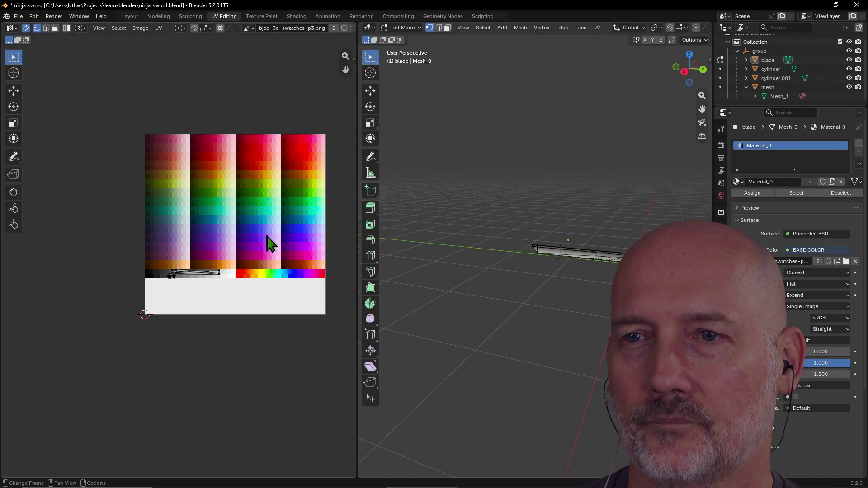
scroll(260, 232, "up", 1)
scroll(260, 233, "down", 2)
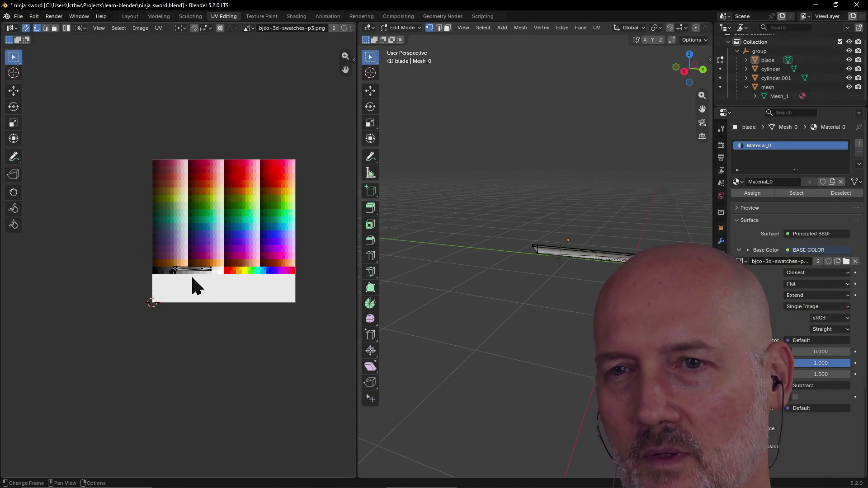
scroll(198, 280, "up", 4)
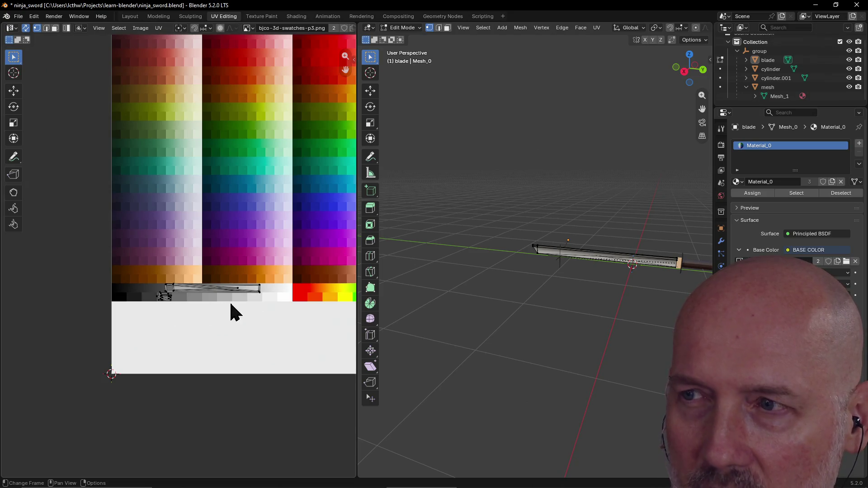
mouse_move(574, 292)
middle_mouse_down()
mouse_move(641, 273)
mouse_move(660, 285)
mouse_move(654, 262)
middle_mouse_up()
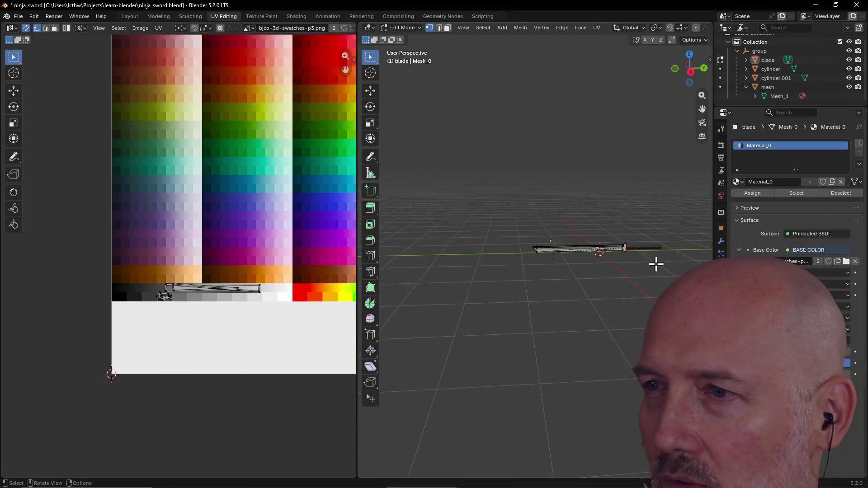
scroll(651, 257, "up", 6)
mouse_move(537, 261)
middle_mouse_down()
mouse_move(612, 278)
mouse_move(602, 259)
mouse_move(573, 267)
mouse_move(601, 269)
mouse_move(595, 281)
mouse_move(625, 219)
mouse_move(583, 215)
mouse_move(655, 213)
mouse_move(649, 194)
mouse_move(632, 201)
mouse_move(642, 199)
middle_mouse_up()
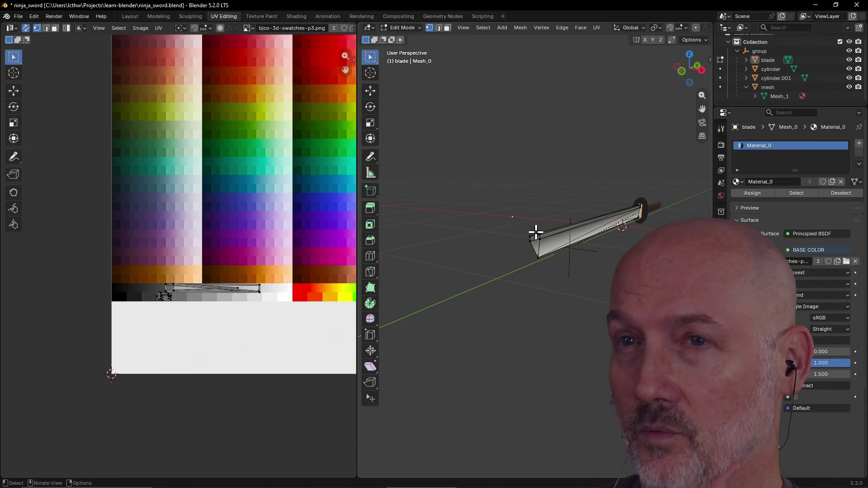
left_click(135, 17)
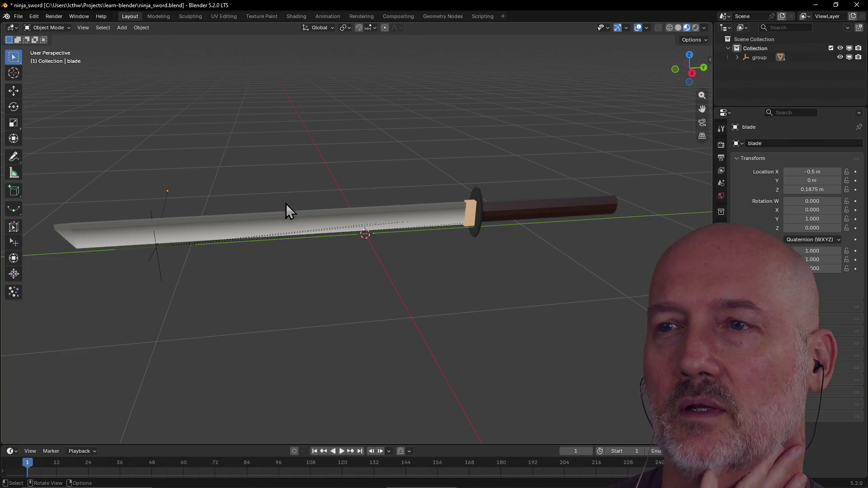
Zoom in and out on the sword, then switch to the Modeling workspace with the blade in edit mode.
scroll(407, 222, "up", 2)
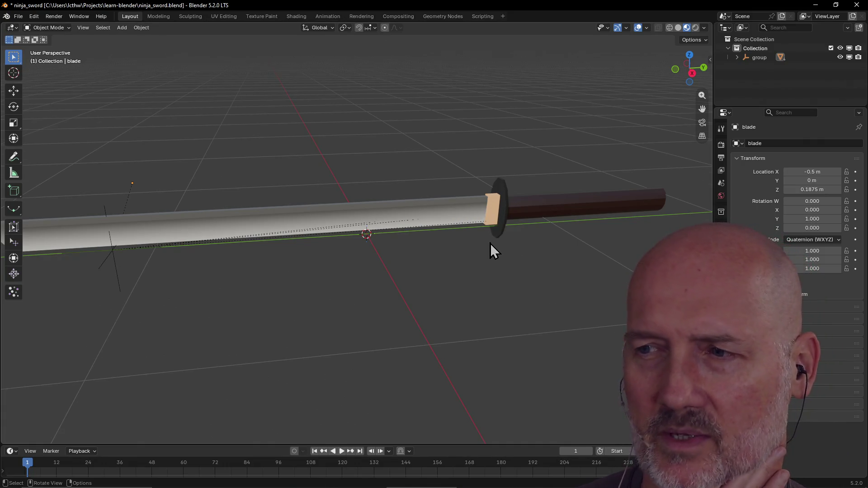
scroll(489, 243, "down", 5)
scroll(424, 264, "up", 2)
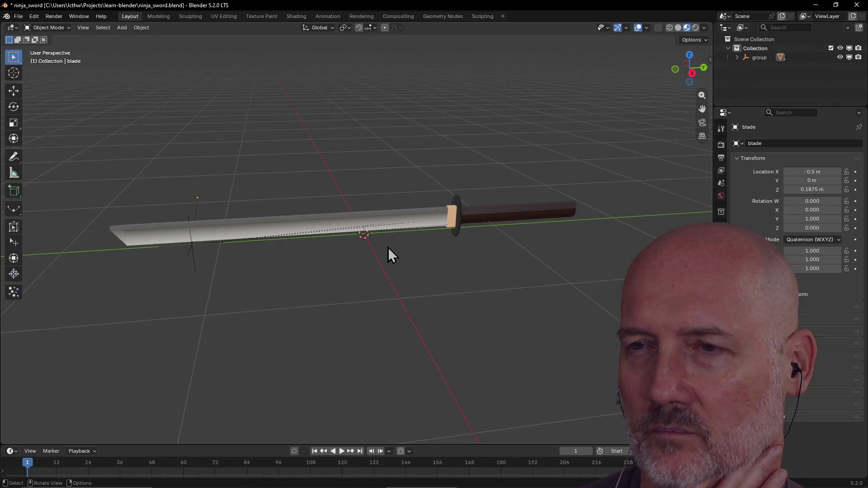
scroll(388, 248, "up", 1)
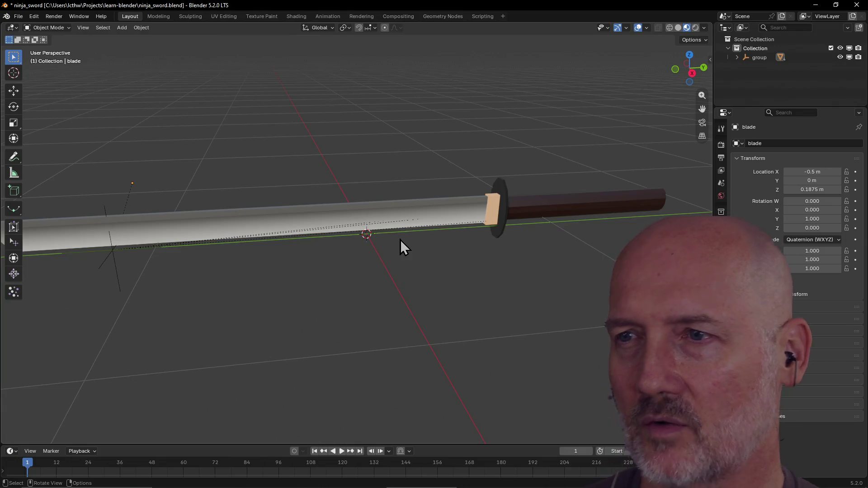
scroll(400, 239, "down", 1)
scroll(404, 253, "up", 1)
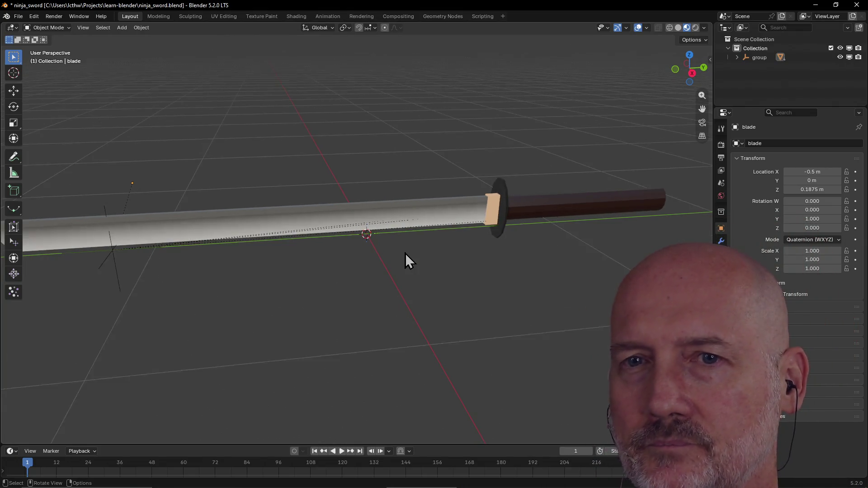
scroll(405, 253, "down", 1)
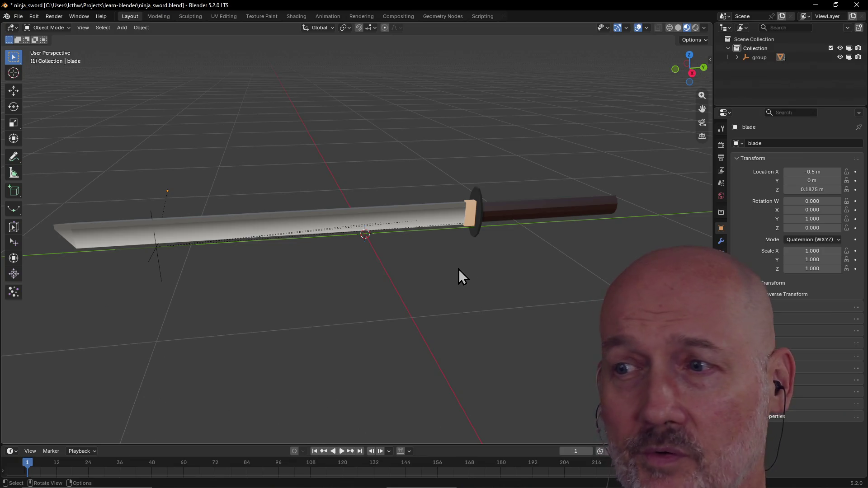
scroll(446, 264, "up", 2)
scroll(446, 265, "down", 1)
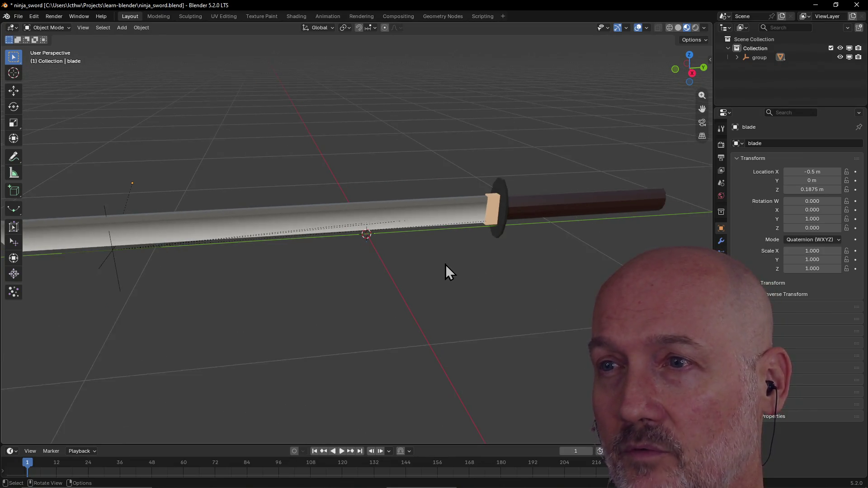
left_click(159, 20)
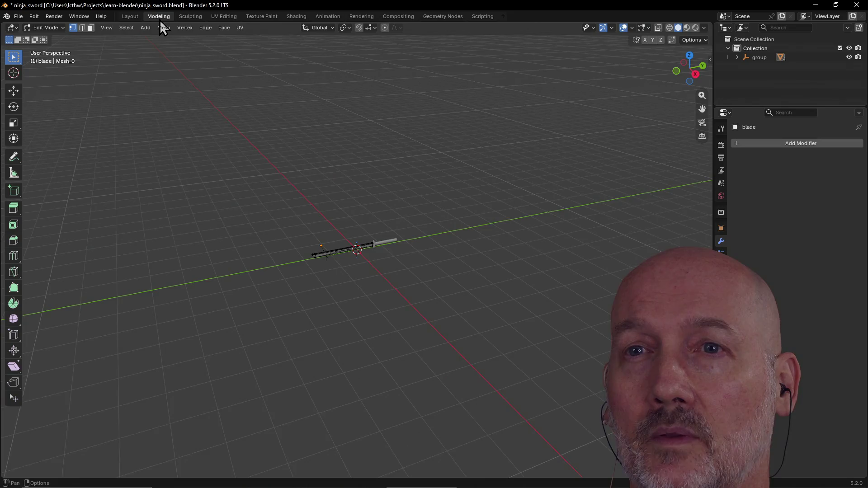
Reopen the recent basic_shapes.blend, discarding the sword changes, and view the cylinders from lower down.
left_click(20, 16)
mouse_move(41, 43)
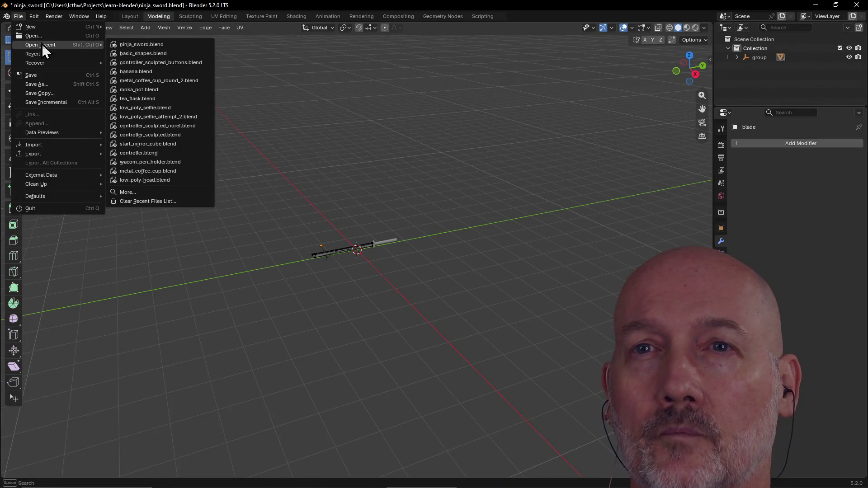
left_click(172, 55)
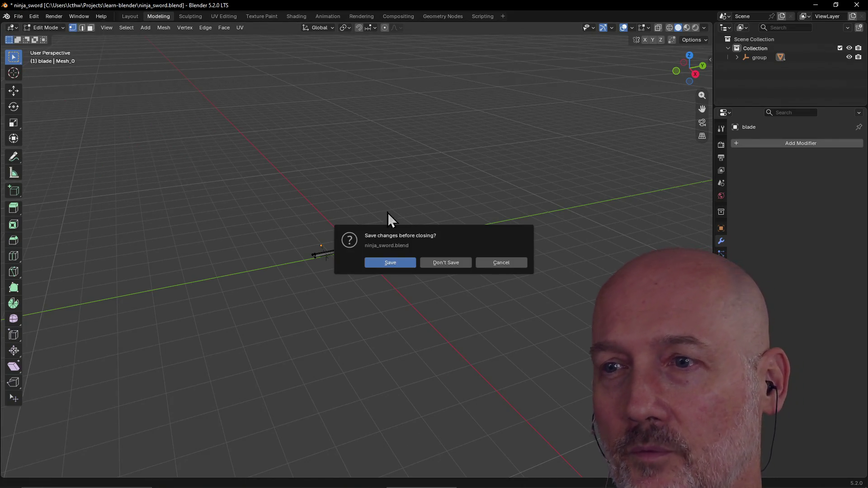
left_click(444, 262)
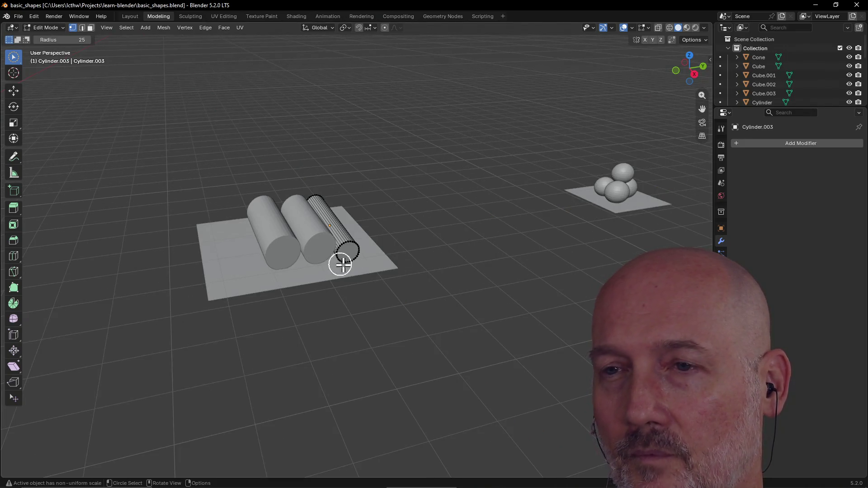
scroll(339, 262, "up", 2)
key("c")
mouse_move(361, 265)
middle_mouse_down()
mouse_move(508, 205)
mouse_move(449, 216)
mouse_move(498, 211)
middle_mouse_up()
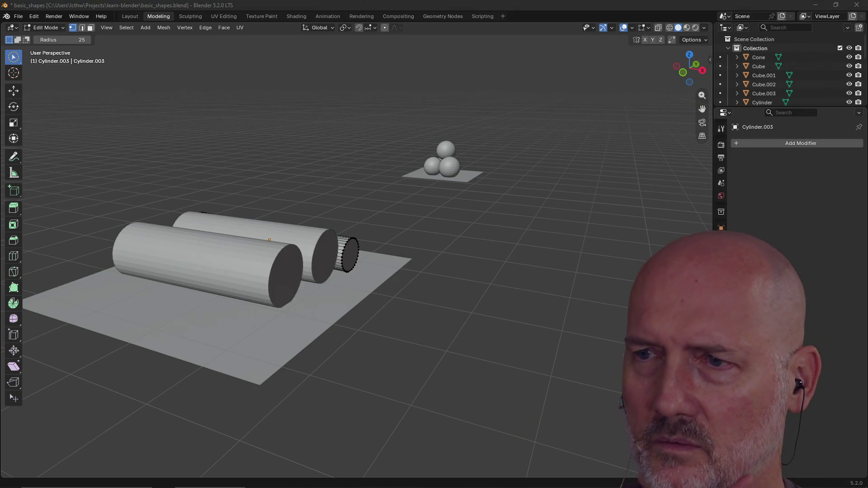
Orbit and zoom to face the cylinders lengthwise.
key("c")
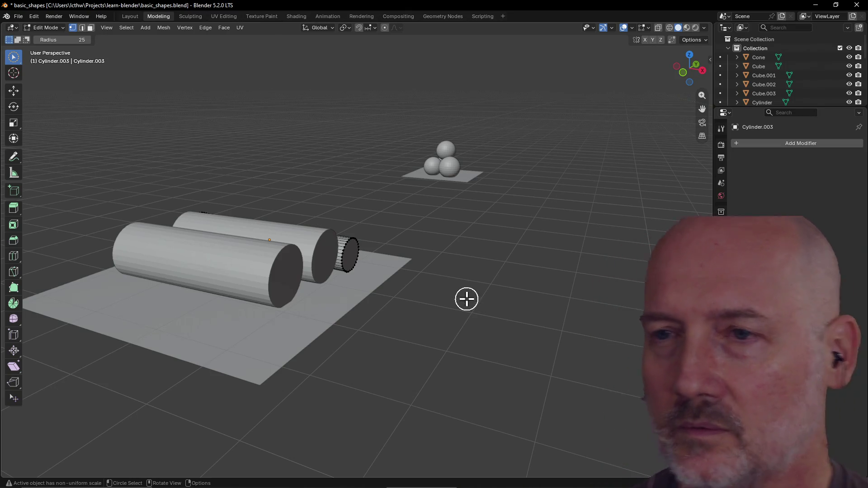
mouse_move(429, 257)
middle_mouse_down()
mouse_move(287, 271)
mouse_move(430, 283)
middle_mouse_up()
scroll(457, 279, "up", 2)
mouse_move(419, 343)
middle_mouse_down()
mouse_move(482, 320)
mouse_move(391, 341)
mouse_move(407, 341)
mouse_move(361, 337)
mouse_move(537, 339)
mouse_move(364, 331)
mouse_move(347, 339)
mouse_move(390, 301)
mouse_move(357, 270)
mouse_move(434, 296)
mouse_move(490, 302)
middle_mouse_up()
scroll(436, 296, "up", 2)
scroll(436, 297, "down", 2)
scroll(436, 297, "down", 4)
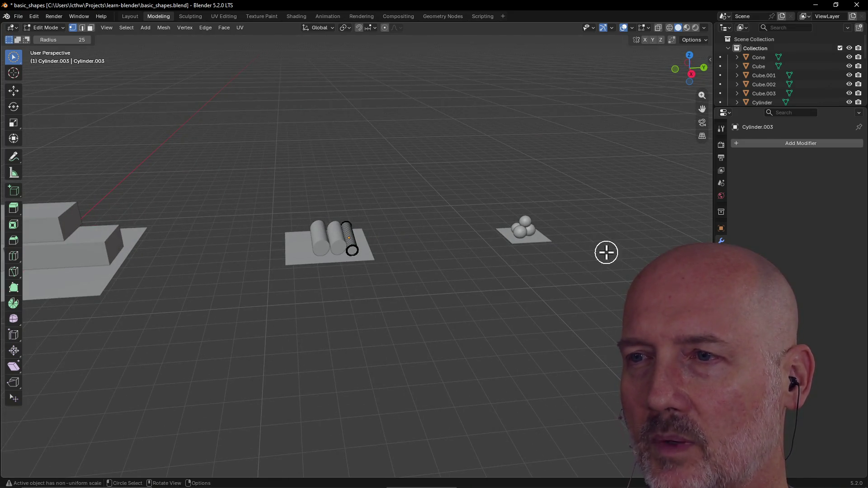
Switch to the Layout workspace in object mode, select then deselect Cylinder.003, and bring up the window switcher.
left_click(130, 17)
scroll(357, 204, "down", 3)
mouse_move(343, 335)
middle_mouse_down()
mouse_move(567, 289)
mouse_move(597, 336)
mouse_move(554, 331)
middle_mouse_up()
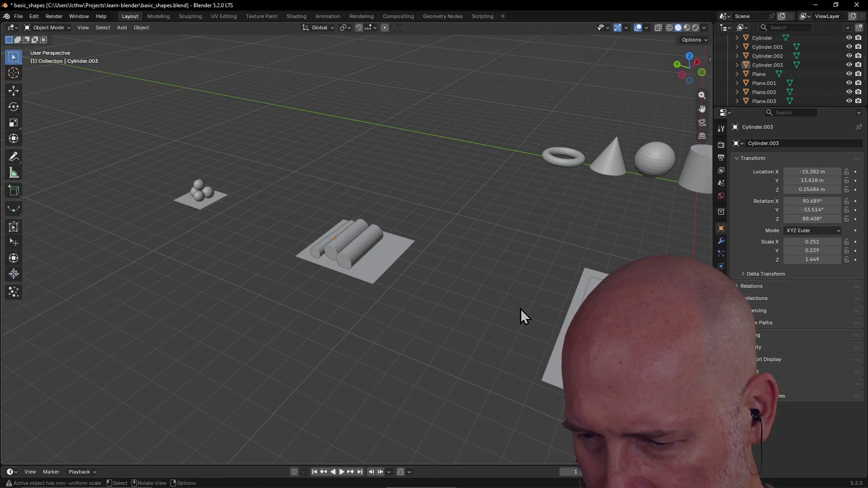
scroll(386, 267, "down", 2)
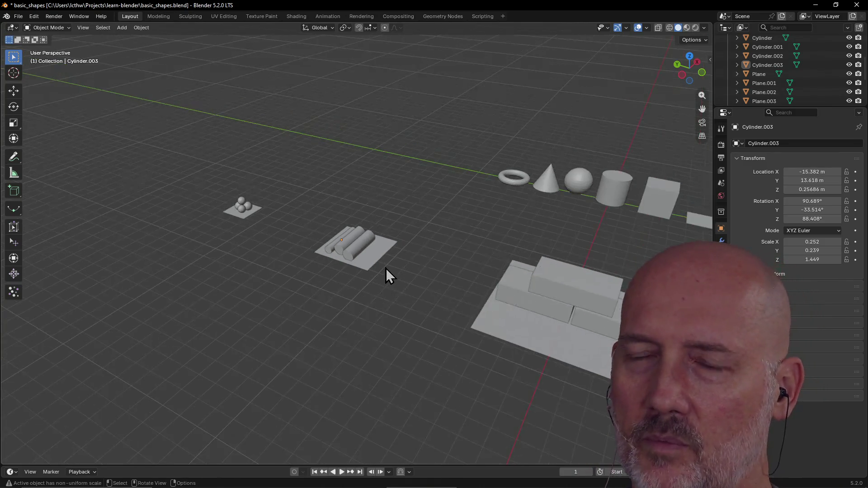
middle_click_drag(386, 268, 453, 273)
scroll(453, 273, "up", 3)
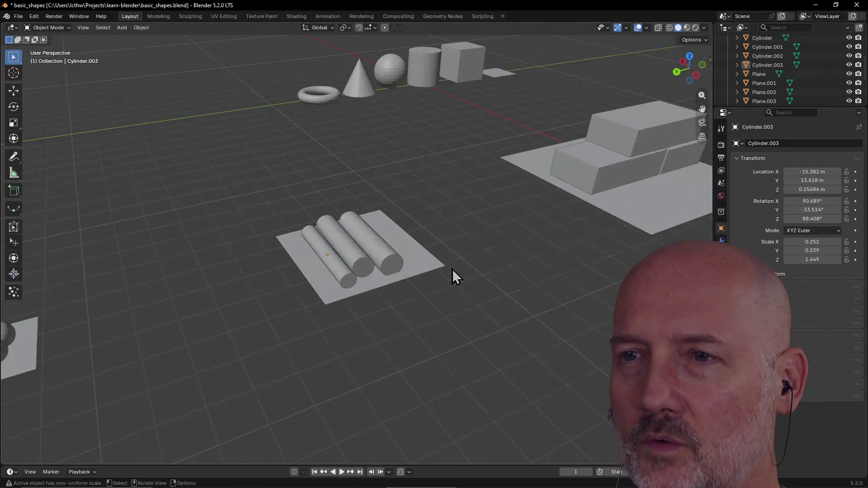
left_click(332, 273)
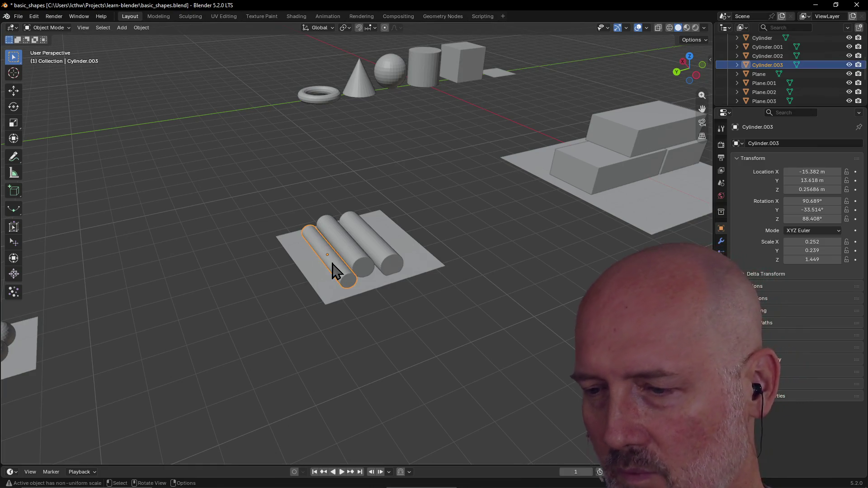
left_click(332, 316)
key("alt+Tab")
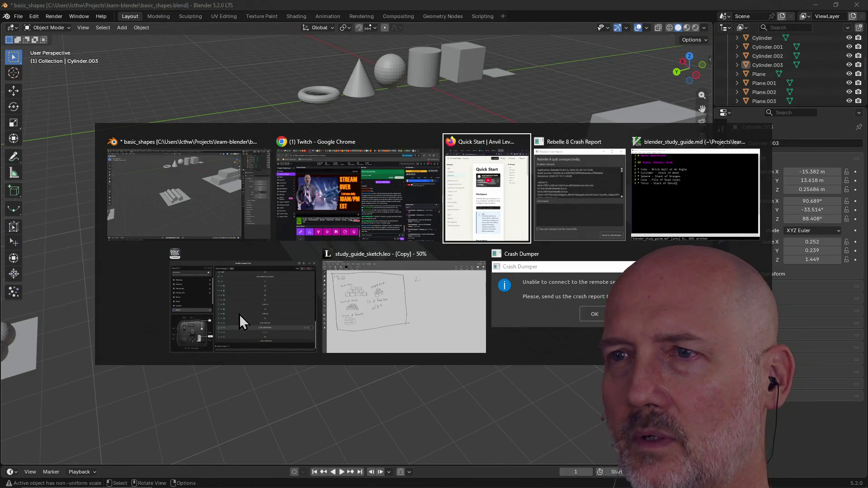
Load lcthw.dev/go/ in a new Firefox tab.
key("ctrl+t")
type("lcthw.dev/")
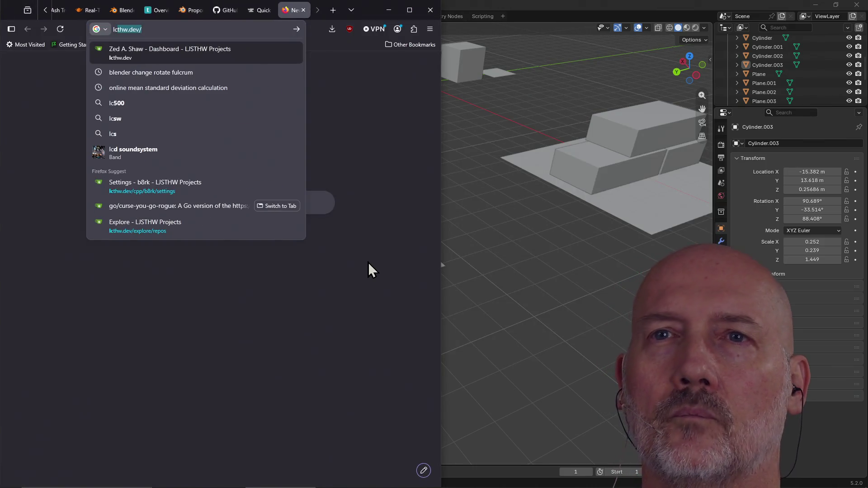
key("Right")
type("go/")
key("Return")
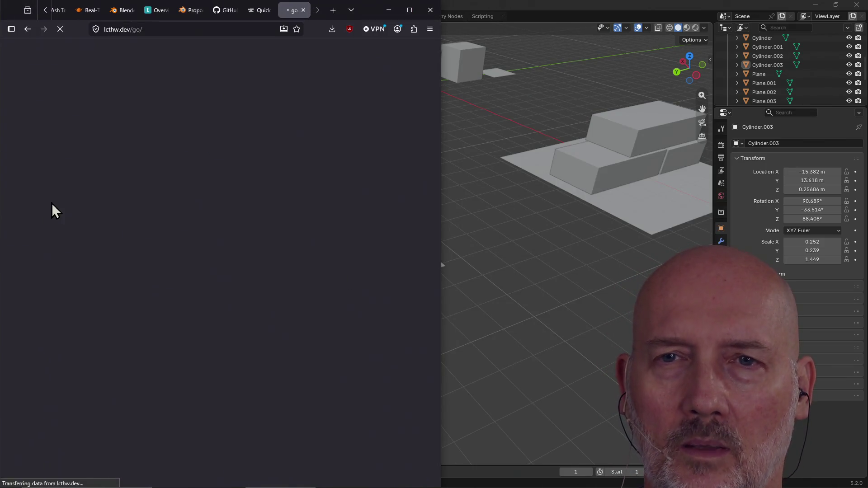
Open the jankifier repository from the project list, then bring Blender back to the front.
scroll(117, 339, "down", 5)
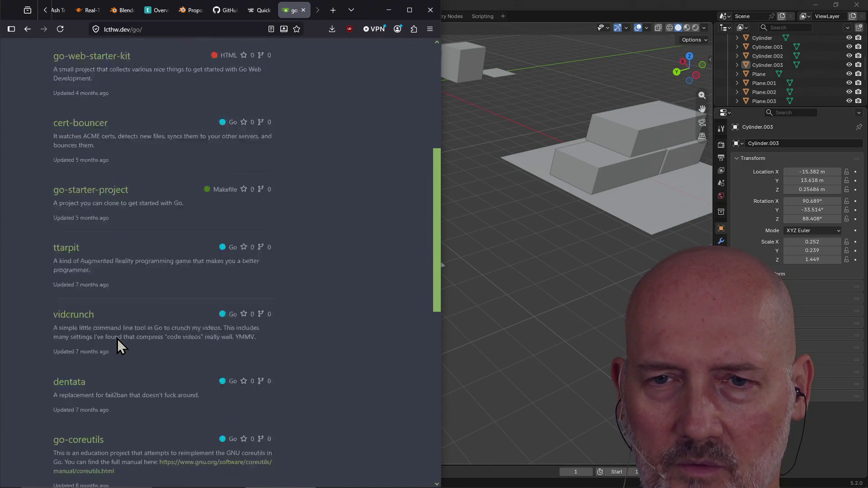
scroll(117, 338, "down", 5)
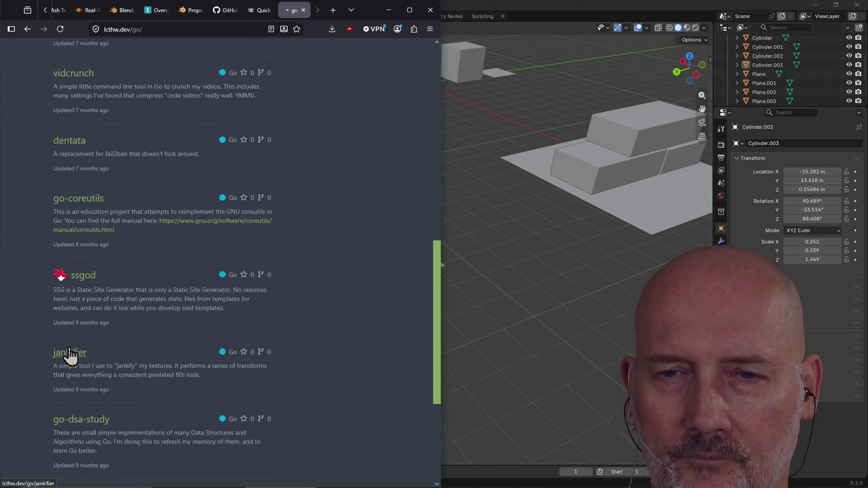
left_click(70, 354)
left_click(188, 30)
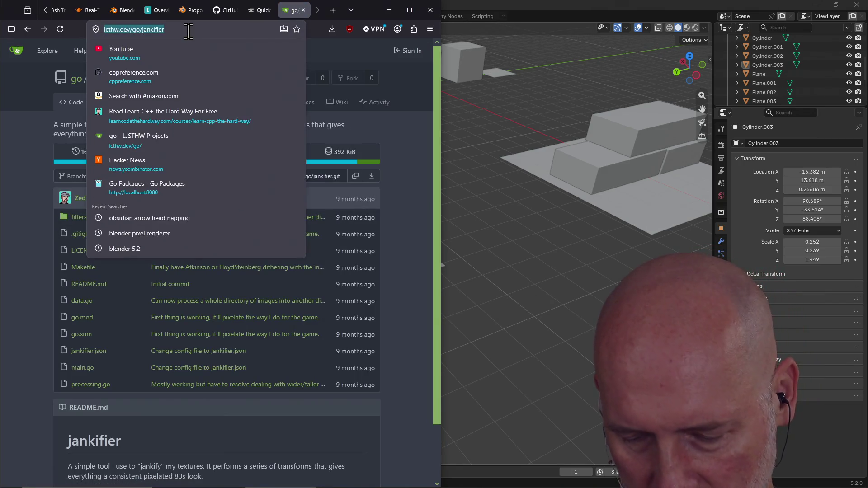
left_click(419, 167)
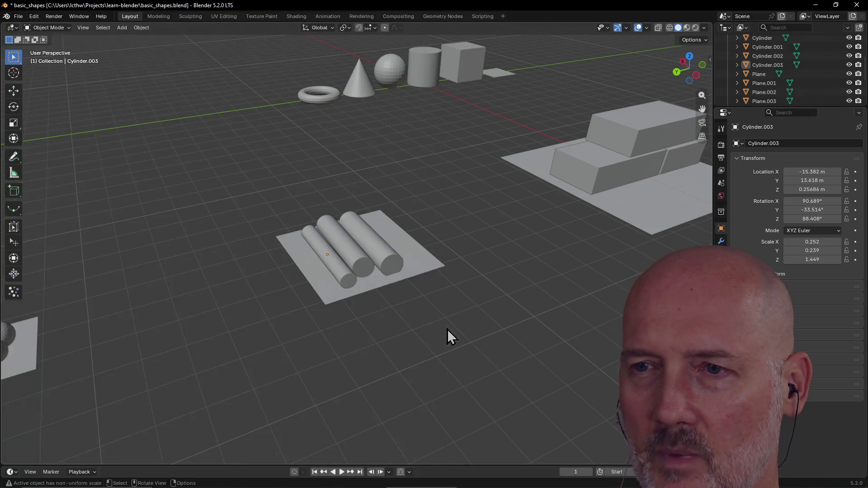
left_click(446, 329)
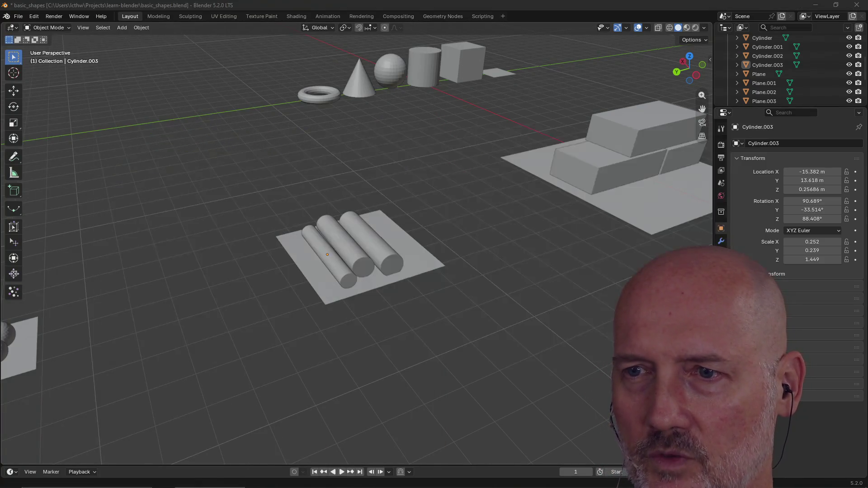
Dismiss the Rebelle 8 connection error, send the crash report to the developer, and return to Firefox.
key("alt+Tab")
key("alt+Tab")
key("alt+Tab")
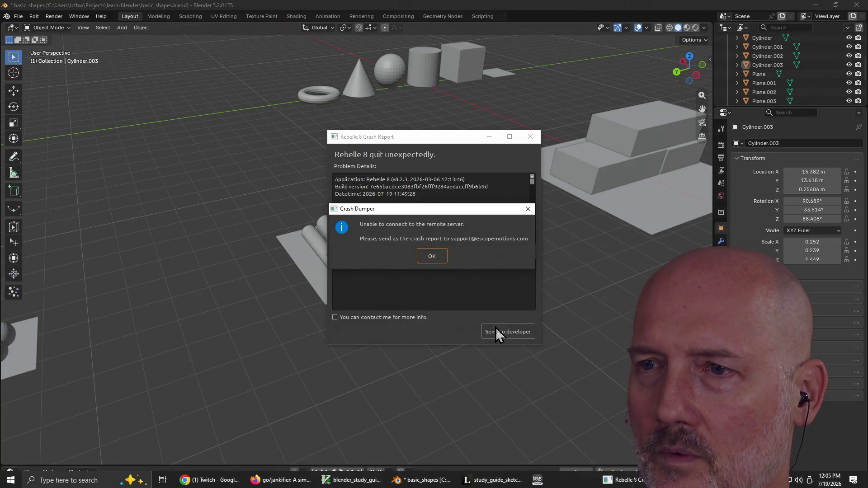
left_click(432, 260)
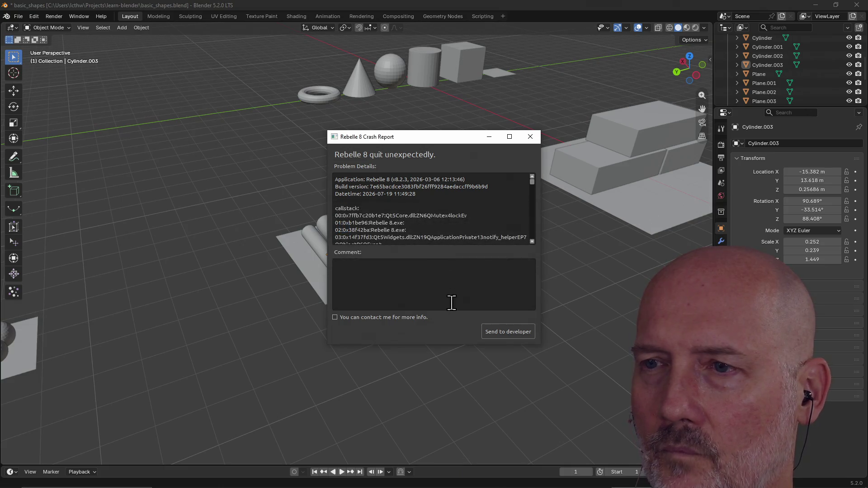
left_click(497, 330)
left_click(435, 254)
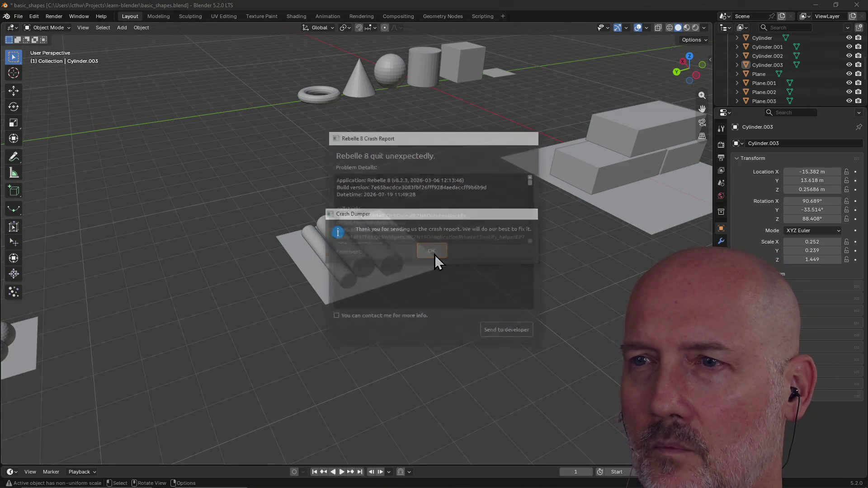
key("alt+Tab")
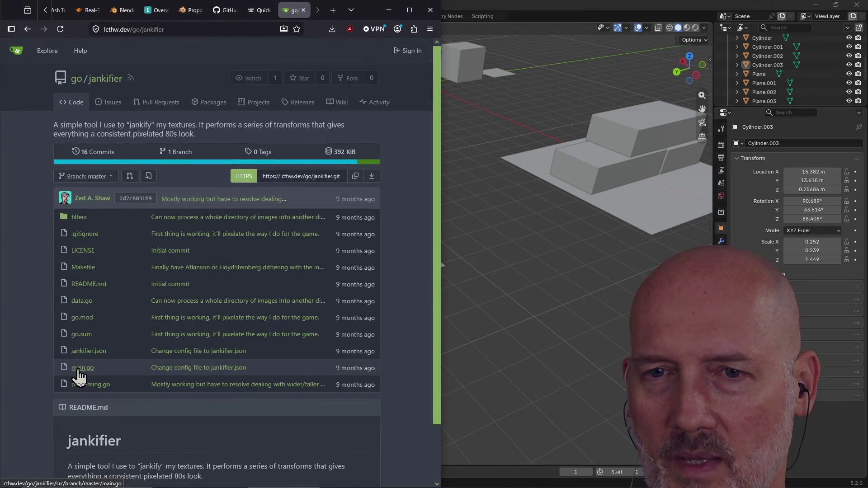
Read through jankifier's main.go and return to the repository file list.
left_click(79, 368)
scroll(231, 374, "down", 3)
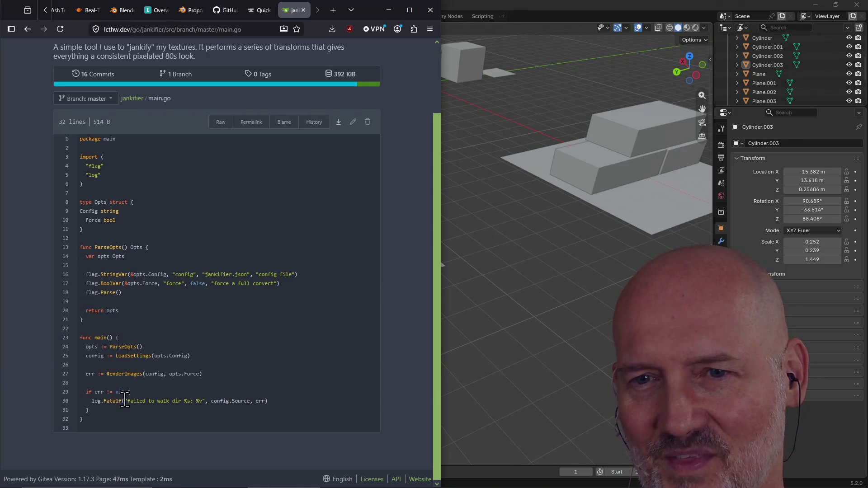
left_click(28, 29)
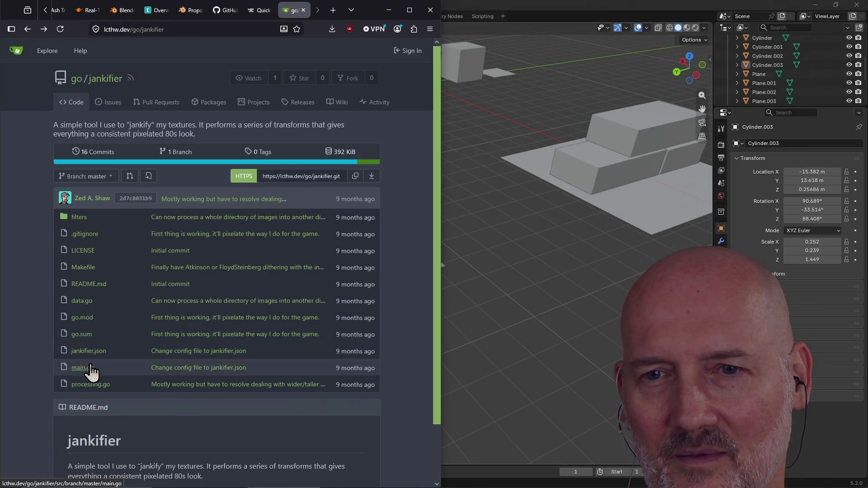
Read through processing.go, close the tab, and bring Blender back to the front.
left_click(94, 383)
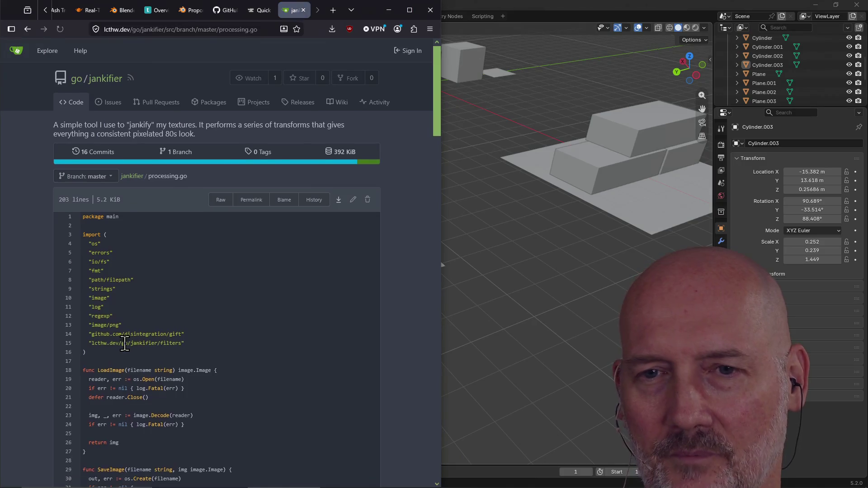
scroll(122, 346, "down", 20)
scroll(124, 344, "down", 10)
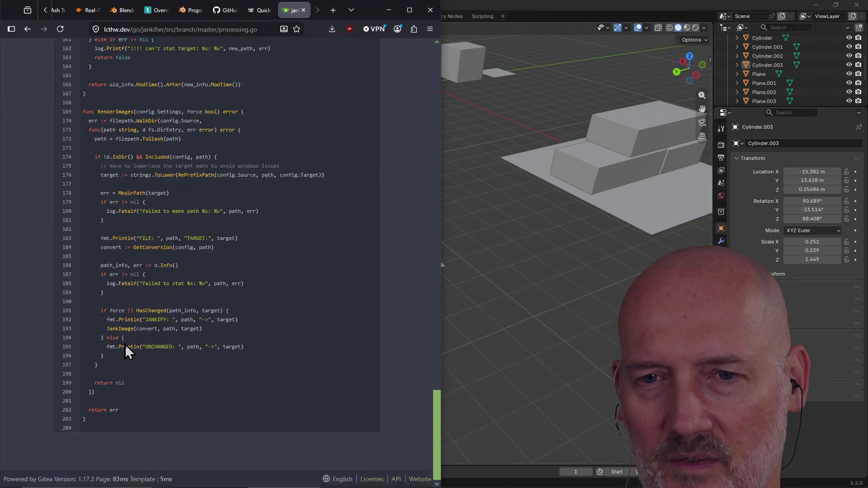
scroll(147, 312, "up", 20)
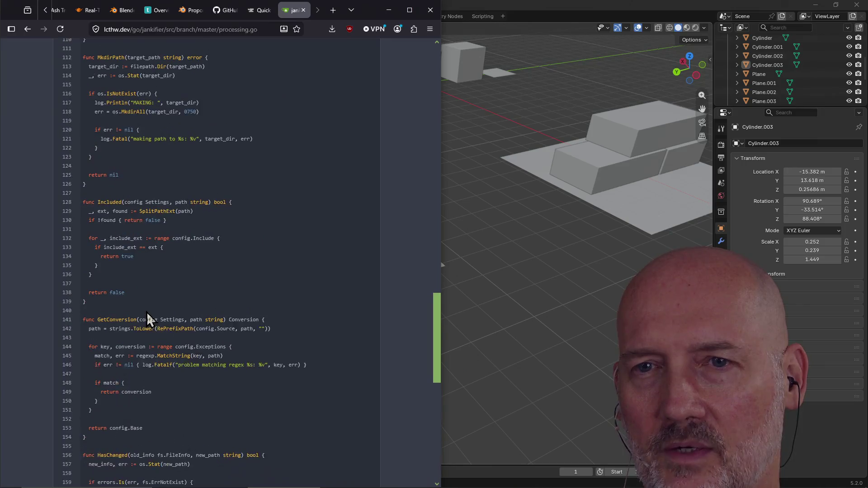
scroll(173, 262, "up", 12)
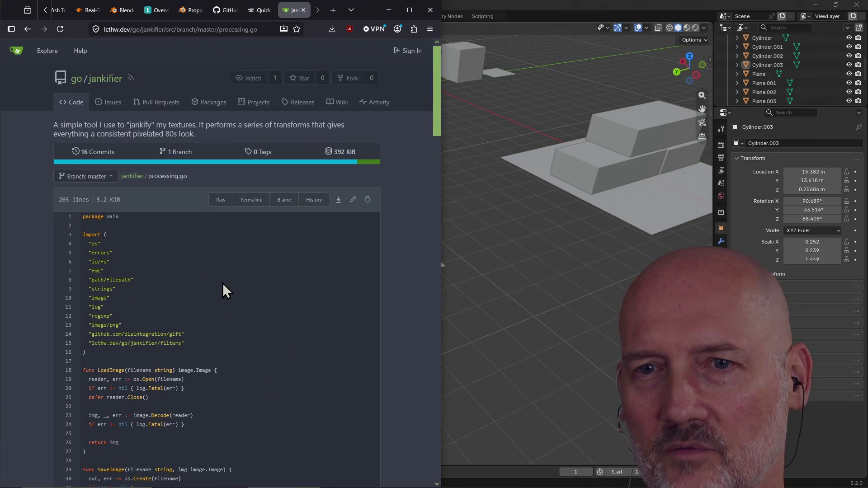
scroll(223, 297, "down", 20)
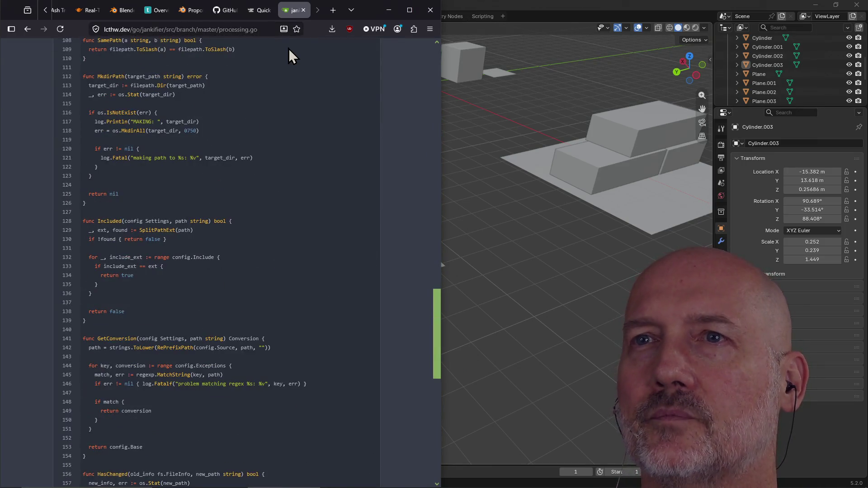
left_click(303, 10)
left_click(487, 6)
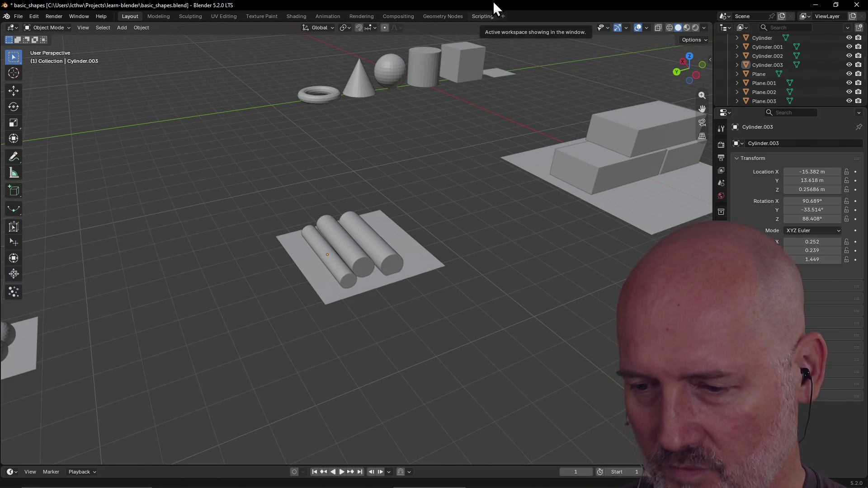
Zoom and orbit around the three-cylinder stack, then bring up the window switcher.
scroll(352, 231, "up", 4)
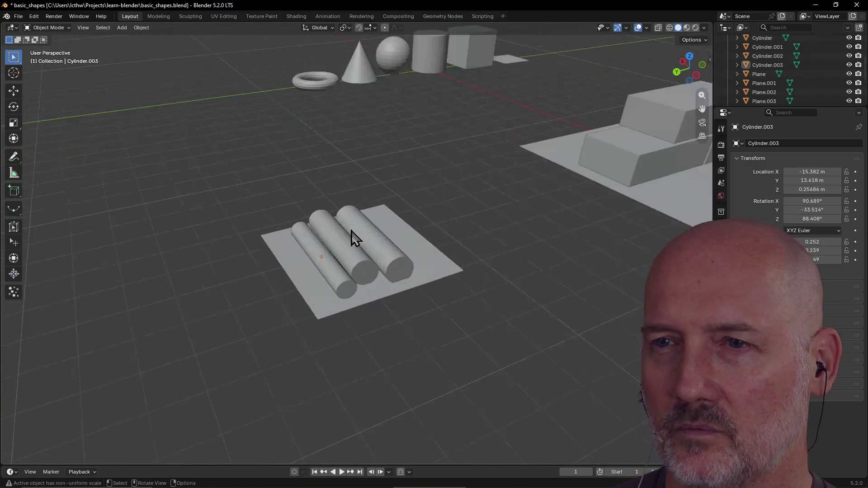
mouse_move(351, 231)
middle_mouse_down()
mouse_move(411, 204)
mouse_move(341, 231)
mouse_move(199, 238)
mouse_move(389, 232)
mouse_move(293, 208)
mouse_move(401, 213)
mouse_move(422, 229)
mouse_move(480, 210)
mouse_move(379, 229)
mouse_move(275, 219)
mouse_move(374, 244)
mouse_move(261, 242)
mouse_move(579, 252)
mouse_move(427, 246)
mouse_move(253, 275)
mouse_move(392, 259)
middle_mouse_up()
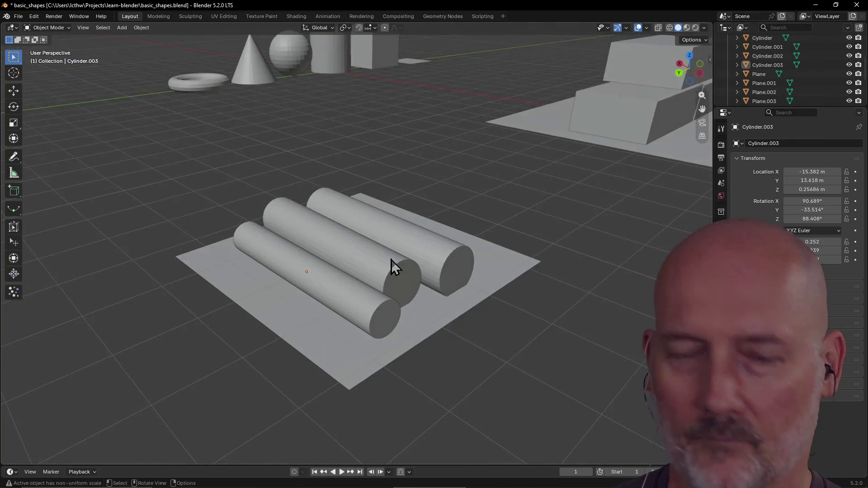
key("alt+Tab")
key("alt+Tab")
key("alt+Tab")
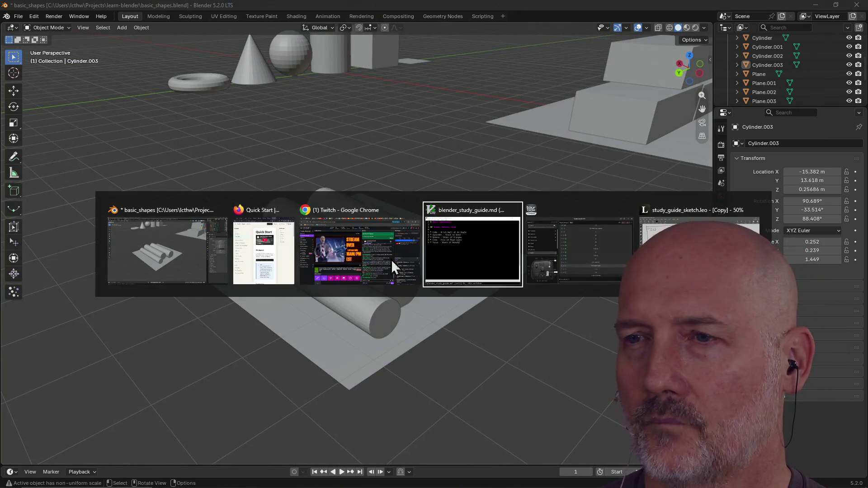
In the GVim study notes, check the Cone Pile entry on line 8.
left_click(164, 209)
scroll(229, 245, "down", 2)
scroll(230, 245, "up", 2)
left_click(120, 191)
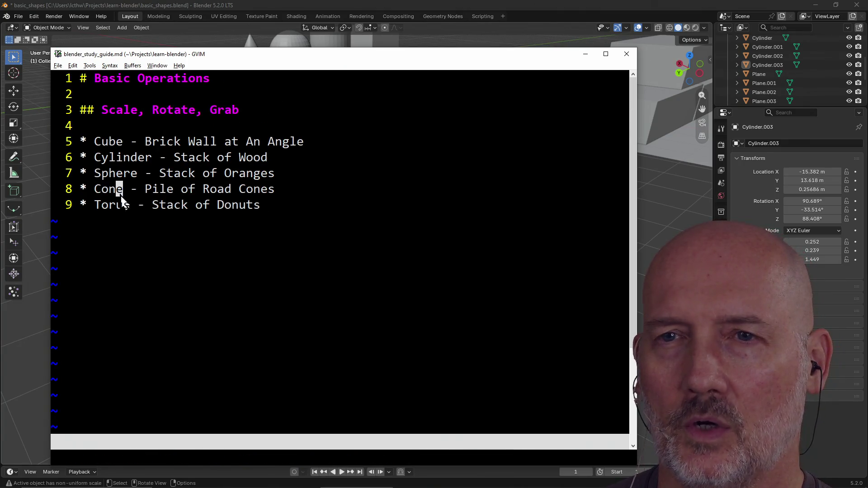
left_click(147, 192)
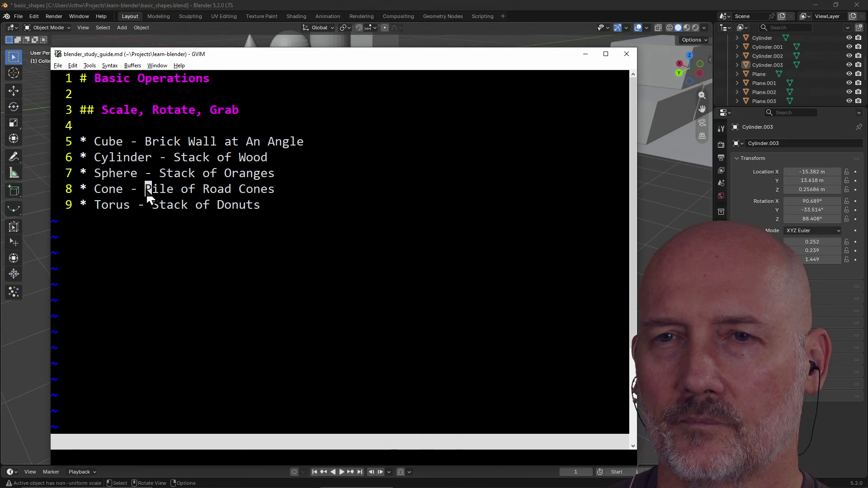
Back in Blender, orbit, pan and zoom out over the sphere pile, wood stack and brick wall.
left_click(349, 5)
mouse_move(344, 68)
middle_mouse_down()
mouse_move(334, 103)
mouse_move(378, 163)
mouse_move(452, 201)
mouse_move(412, 199)
mouse_move(423, 195)
mouse_move(199, 118)
middle_mouse_up()
mouse_move(265, 137)
middle_mouse_down()
mouse_move(294, 166)
mouse_move(430, 89)
mouse_move(406, 240)
mouse_move(419, 201)
mouse_move(373, 237)
middle_mouse_up()
mouse_move(436, 233)
middle_mouse_down("shift")
mouse_move(132, 215)
mouse_move(123, 207)
middle_mouse_up("shift")
scroll(310, 218, "down", 3)
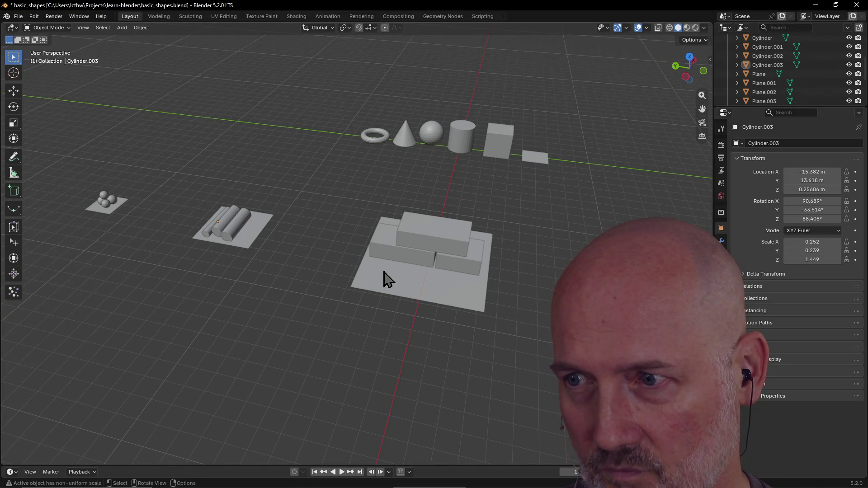
left_click(397, 290)
scroll(285, 289, "up", 3)
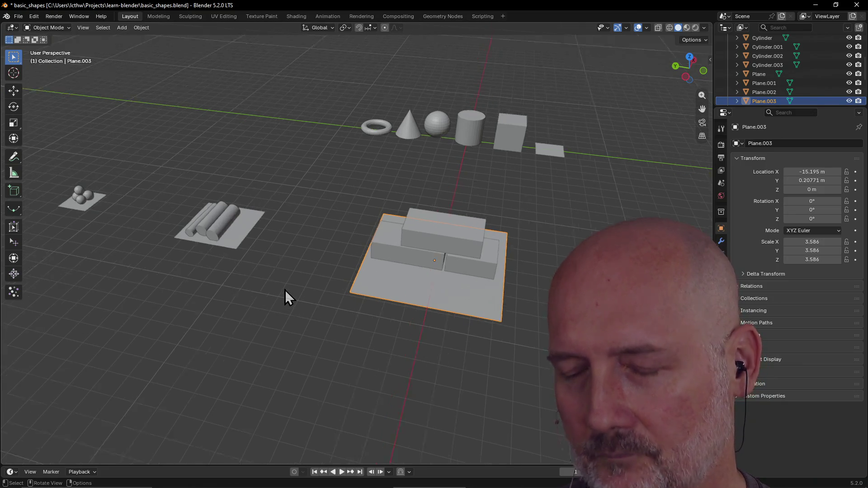
mouse_move(285, 290)
middle_mouse_down()
mouse_move(361, 294)
mouse_move(326, 297)
middle_mouse_up()
scroll(327, 296, "up", 4)
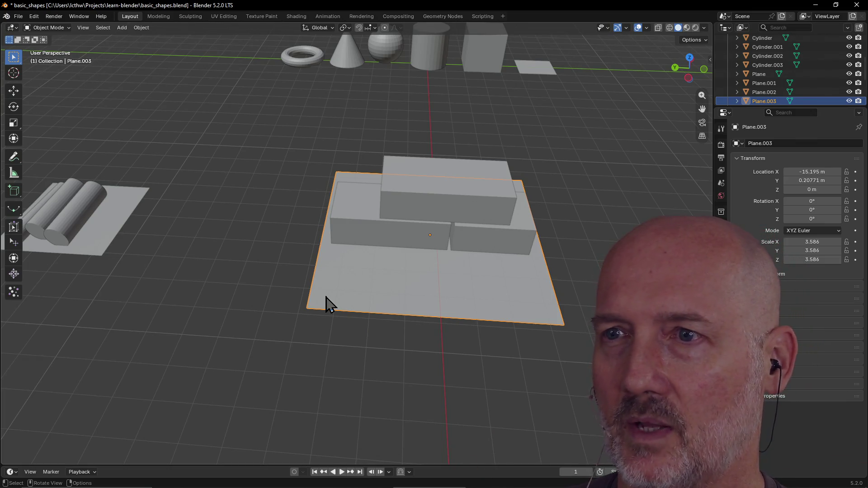
mouse_move(329, 304)
middle_mouse_down()
mouse_move(407, 306)
mouse_move(322, 296)
mouse_move(389, 289)
mouse_move(380, 291)
mouse_move(398, 284)
mouse_move(403, 266)
middle_mouse_up()
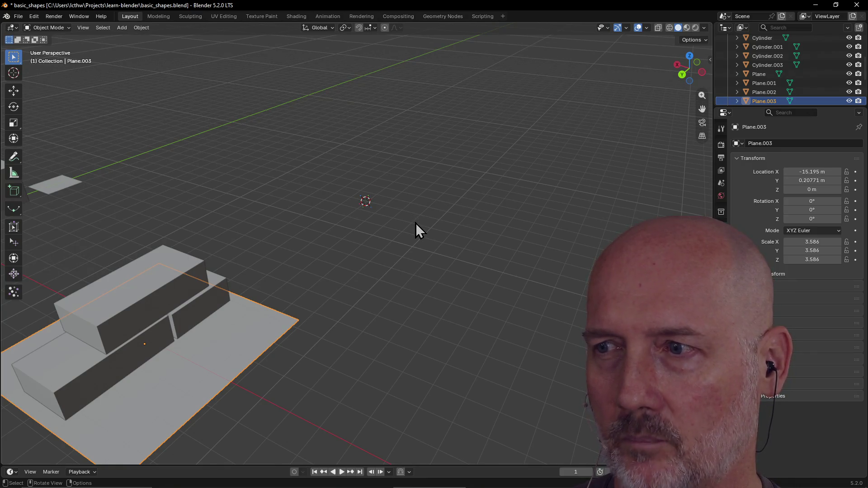
mouse_move(416, 223)
middle_mouse_down()
mouse_move(307, 239)
mouse_move(369, 228)
mouse_move(386, 207)
mouse_move(352, 240)
mouse_move(343, 230)
mouse_move(354, 219)
mouse_move(416, 228)
mouse_move(355, 232)
mouse_move(338, 210)
mouse_move(343, 231)
mouse_move(392, 254)
mouse_move(362, 248)
mouse_move(379, 274)
middle_mouse_up()
middle_click_drag(379, 278, 381, 262)
scroll(565, 226, "down", 4, "ctrl")
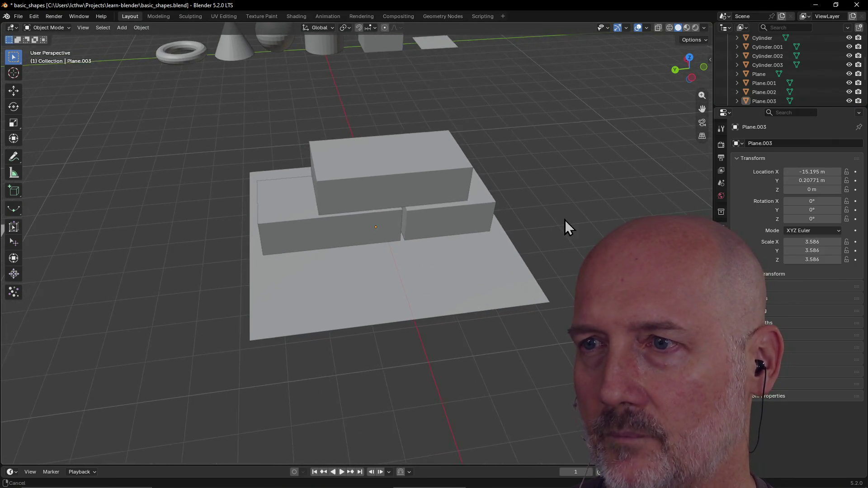
middle_click_drag(644, 169, 385, 167, "shift")
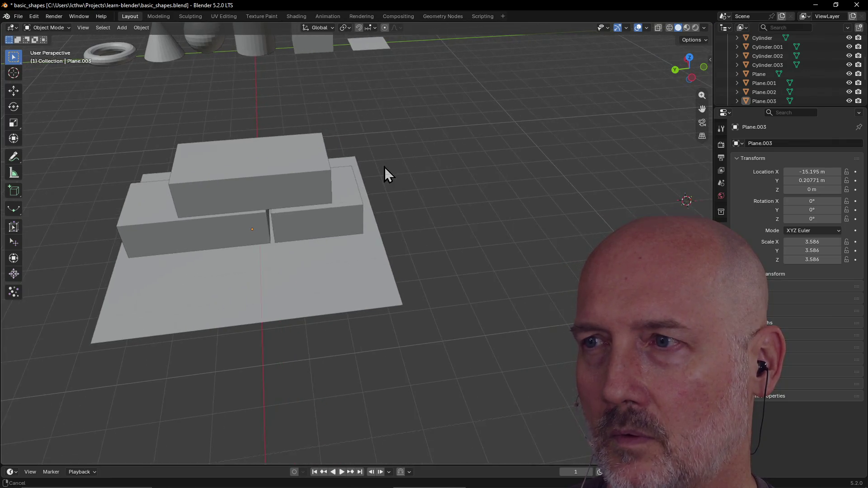
middle_click_drag(573, 149, 332, 160, "shift")
middle_click_drag(608, 148, 443, 154, "shift")
middle_click_drag(633, 139, 416, 169, "shift")
middle_click_drag(534, 151, 497, 153, "shift")
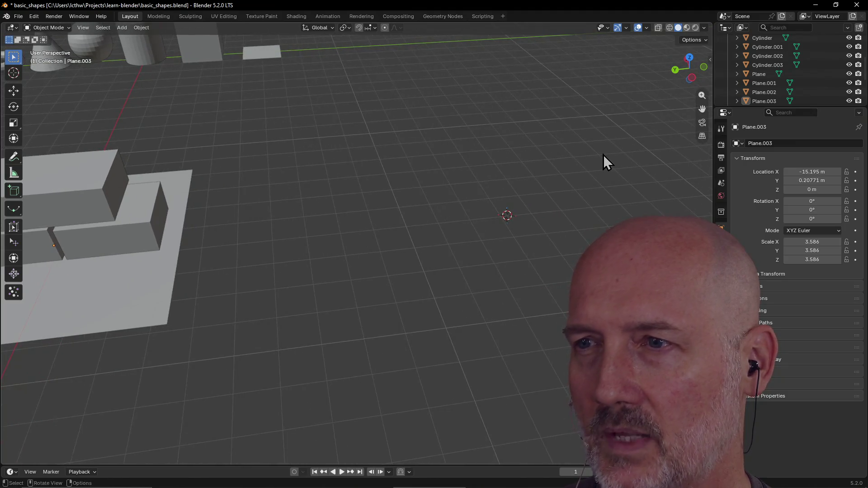
middle_click_drag(604, 161, 387, 181, "shift")
middle_click_drag(520, 176, 443, 179, "shift")
middle_click_drag(549, 163, 406, 185, "shift")
mouse_move(503, 174)
middle_mouse_down("shift")
mouse_move(376, 199)
mouse_move(371, 190)
mouse_move(397, 192)
mouse_move(348, 192)
mouse_move(445, 206)
mouse_move(357, 201)
mouse_move(414, 196)
mouse_move(376, 191)
middle_mouse_up("shift")
scroll(375, 192, "up", 1)
scroll(492, 266, "down", 6)
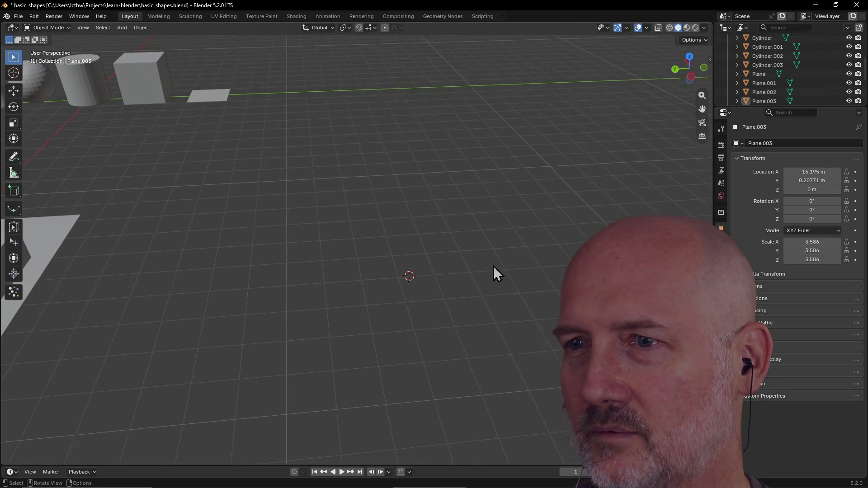
scroll(451, 250, "up", 8)
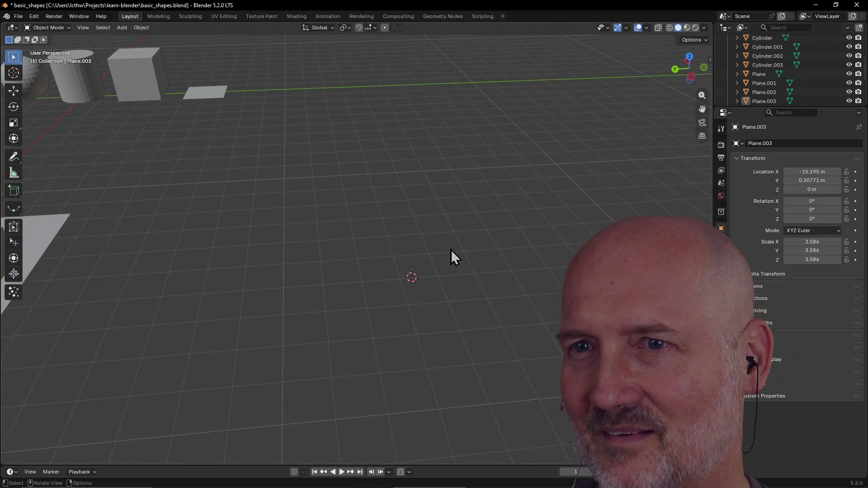
mouse_move(462, 300)
middle_mouse_down()
mouse_move(409, 296)
mouse_move(473, 296)
middle_mouse_up()
scroll(472, 296, "up", 6)
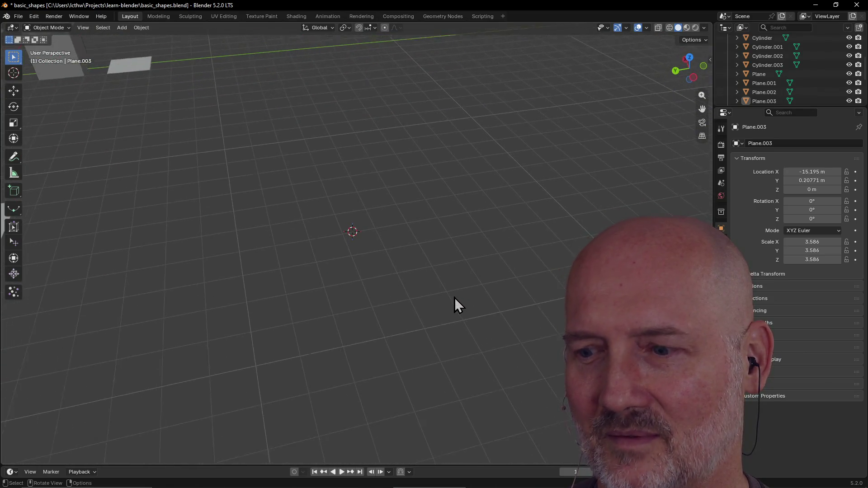
mouse_move(454, 295)
middle_mouse_down()
mouse_move(443, 283)
mouse_move(443, 293)
mouse_move(457, 292)
mouse_move(448, 292)
middle_mouse_up()
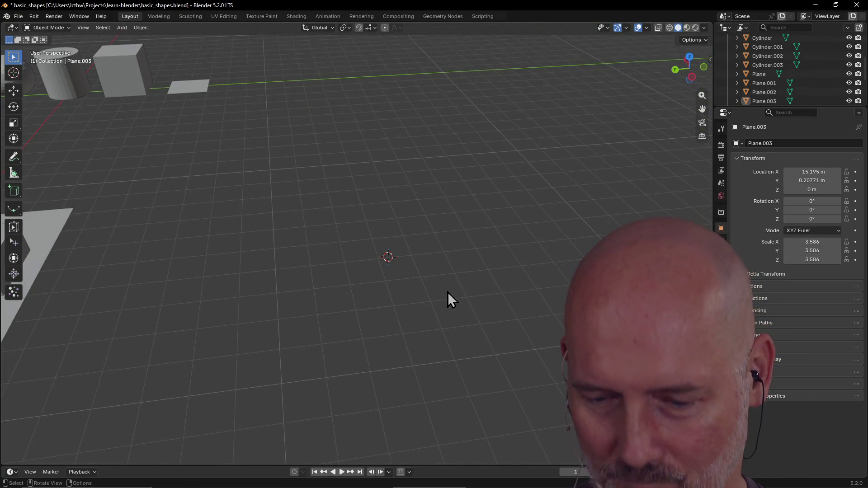
key("alt+Tab")
key("alt+Tab")
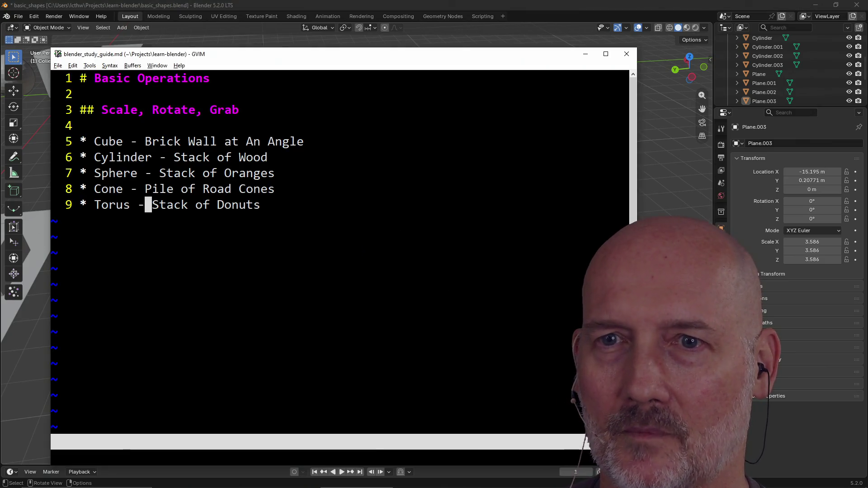
Append 'The Three S Defense' with its security, scalability, speed quote, and begin an 'Abstract' line.
key("shift+a")
key("Return")
key("Return")
type("The Three S Def")
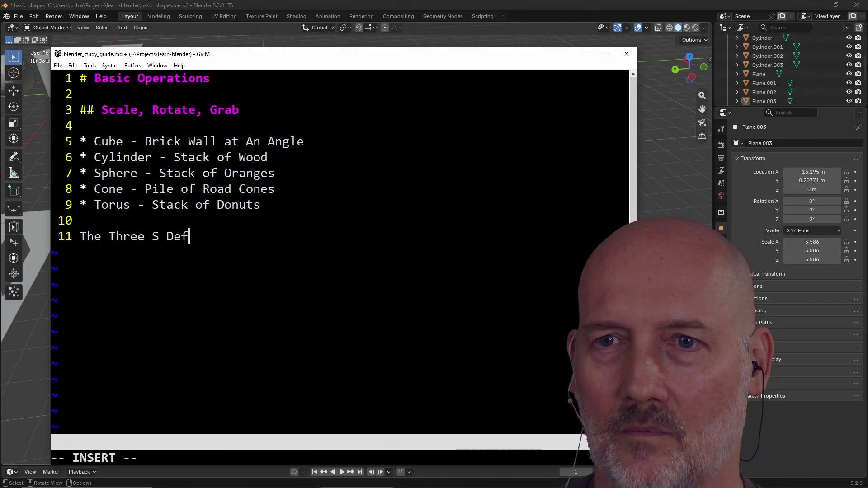
type("enc")
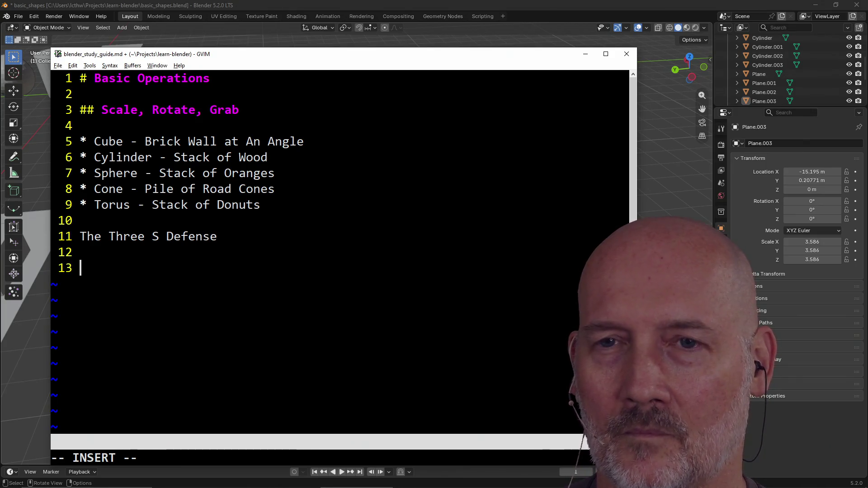
type("'t do ")
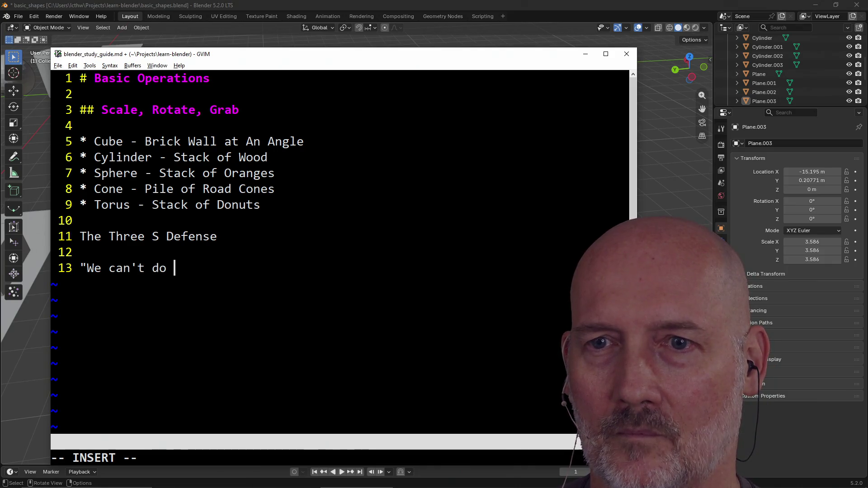
type("project b")
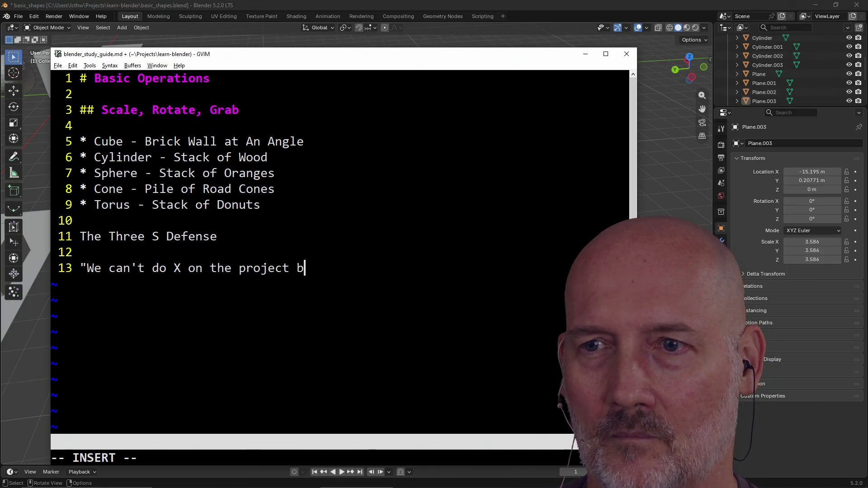
type("ecause [")
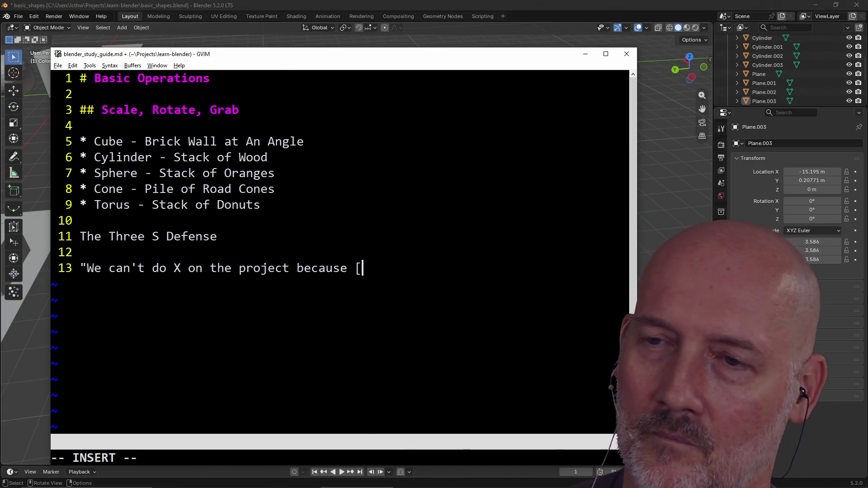
type("secty")
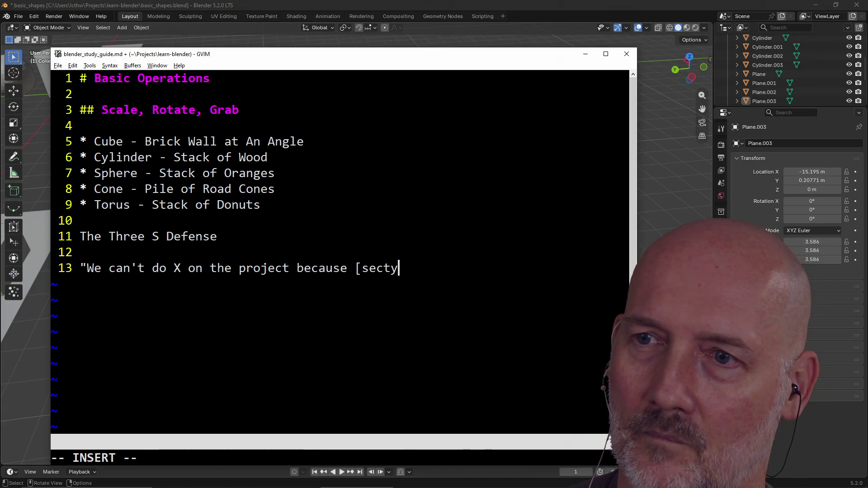
key("BackSpace")
key("BackSpace")
type("urity, scalabil")
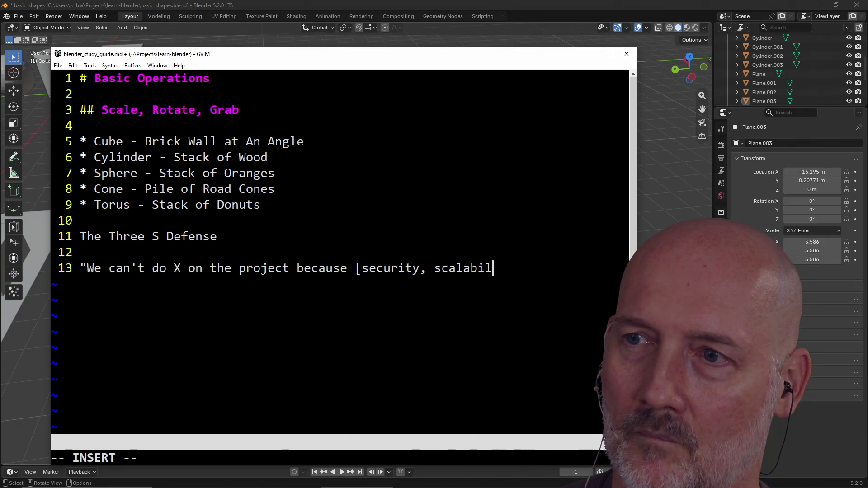
type("ity,")
type(" speed].\"")
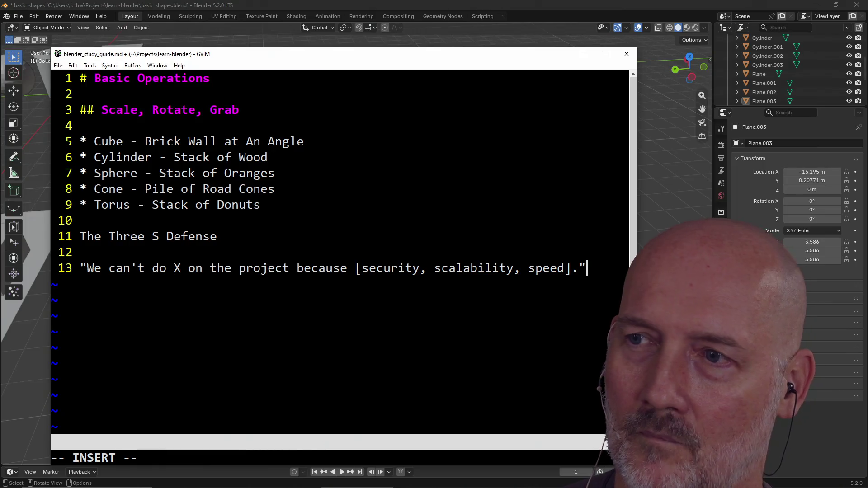
key("Return")
key("Return")
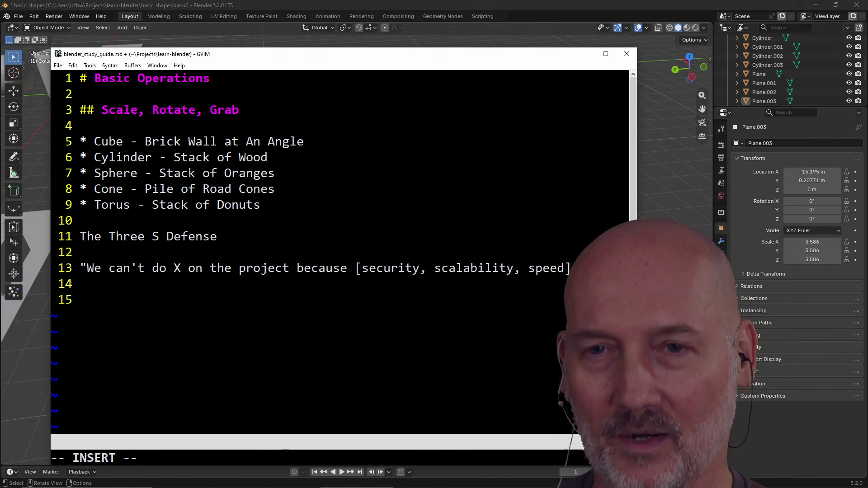
type("Abstract")
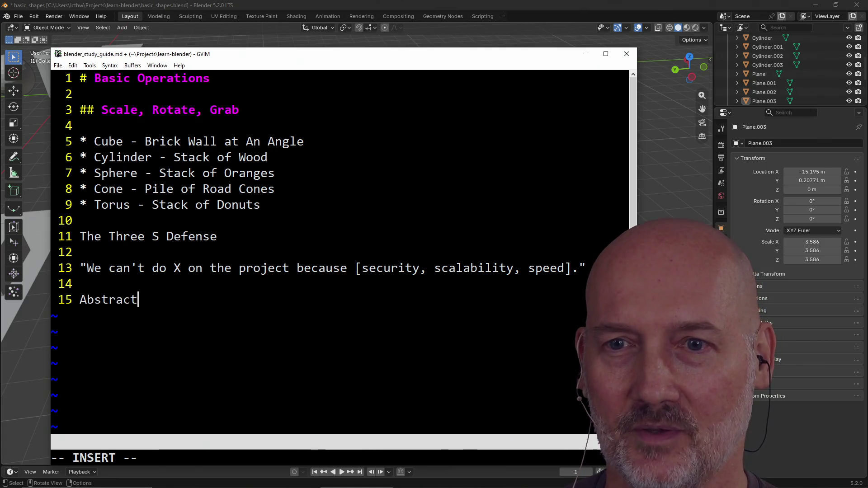
type("FAct")
Correct the new line to read 'AbstractFactoryFactoryInterface' and leave insert mode.
key("BackSpace")
key("BackSpace")
key("BackSpace")
type("acto")
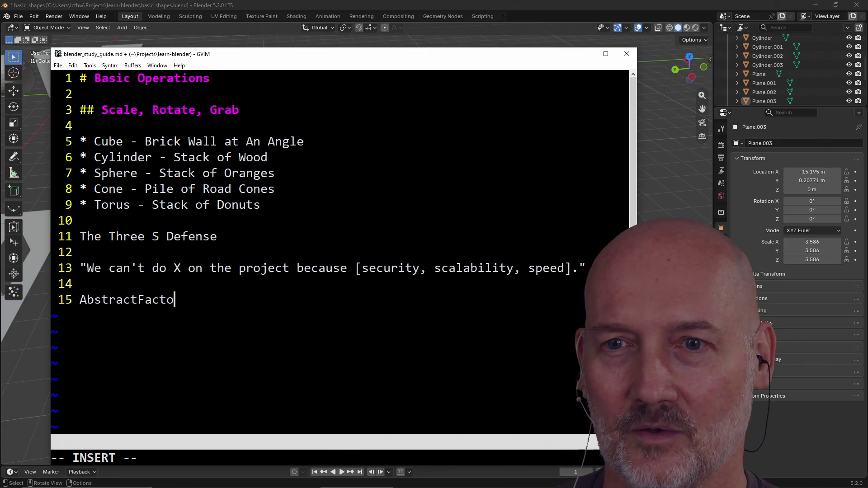
type("ryFacot")
key("BackSpace")
key("BackSpace")
type("t")
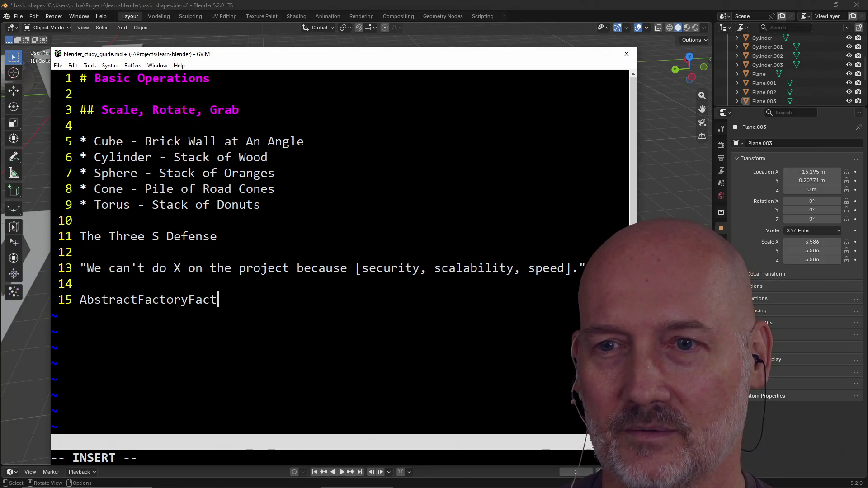
type("oryInterface")
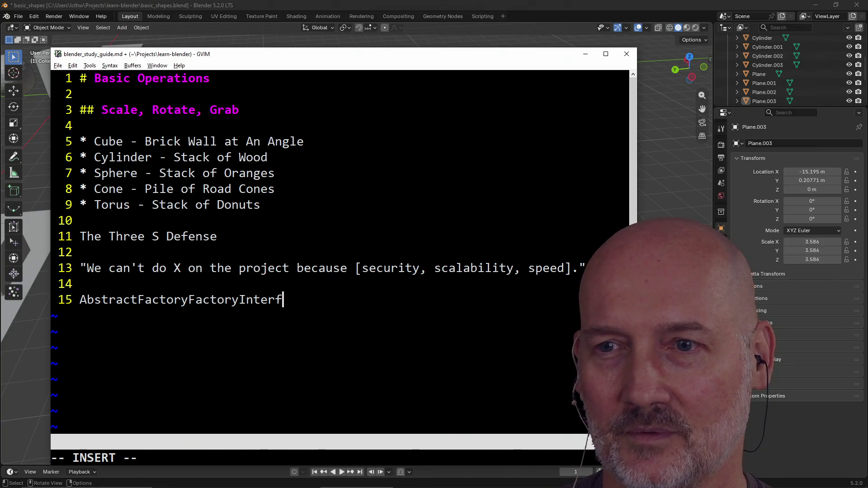
key("Escape")
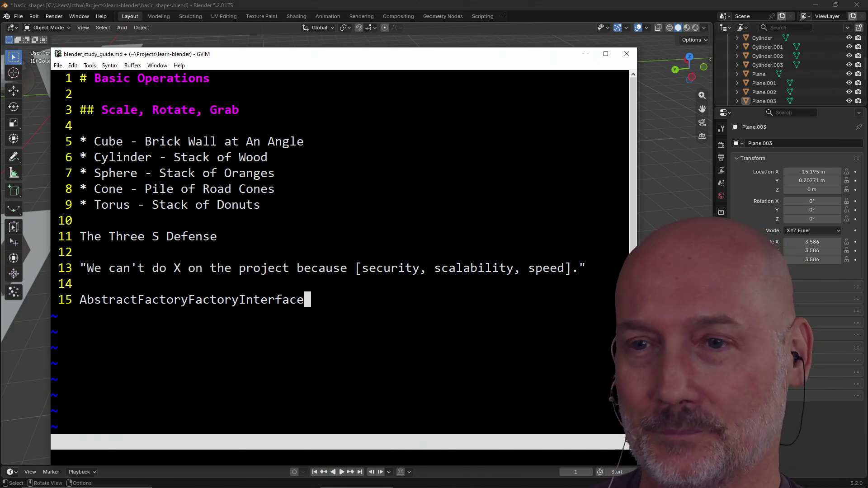
Move between lines 11 and 15 to review the added notes.
key("k")
key("k")
key("k")
key("k")
key("j")
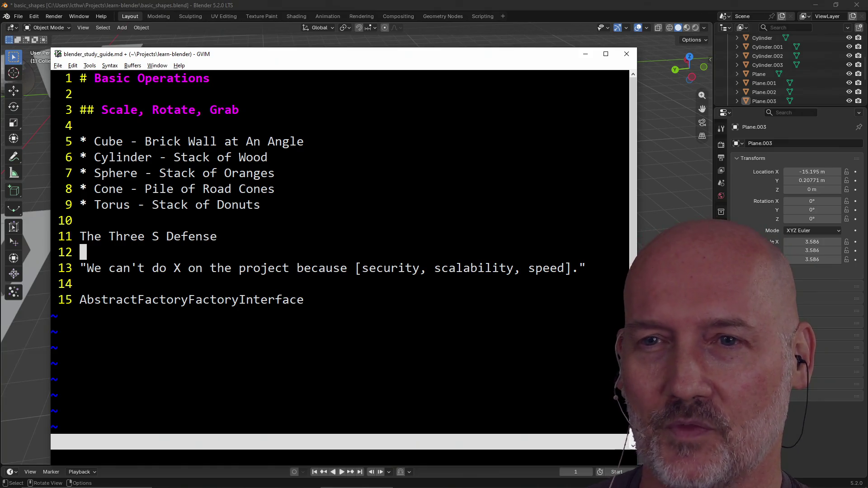
key("k")
key("j")
key("k")
key("k")
key("j")
key("j")
key("j")
key("j")
key("k")
key("k")
key("k")
key("k")
key("j")
key("j")
key("j")
key("j")
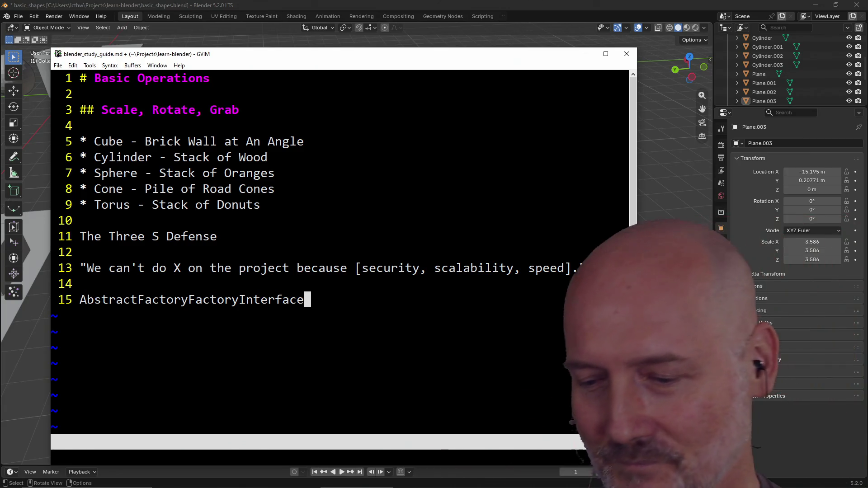
Delete the extra notes on lines 11–15, save with :w, and switch away from GVim.
key("shift+v")
key("k")
key("k")
key("k")
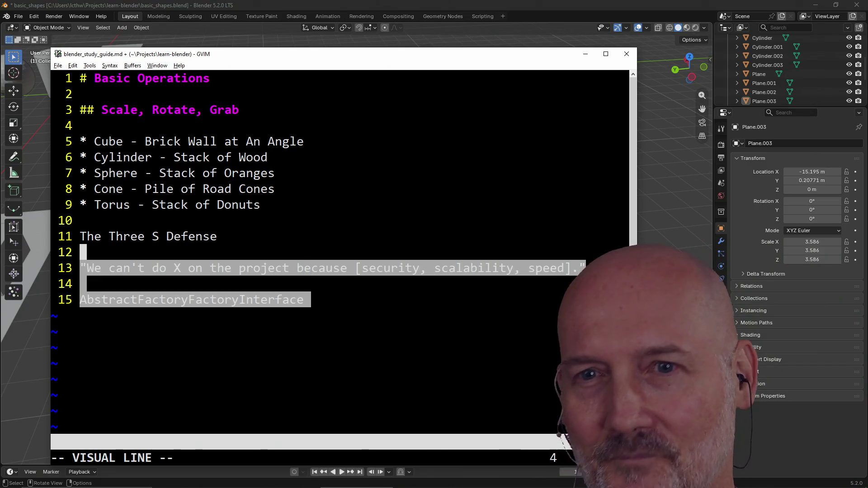
key("d")
key("d")
key("d")
type(":w")
key("Return")
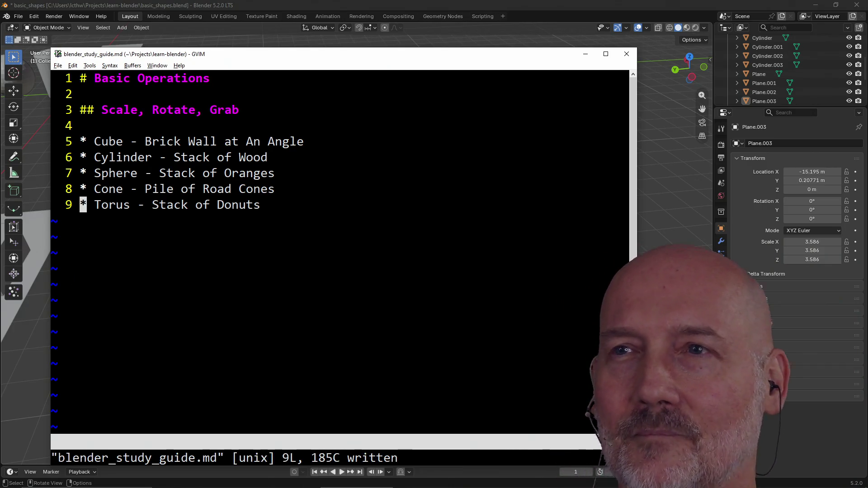
left_click(562, 8)
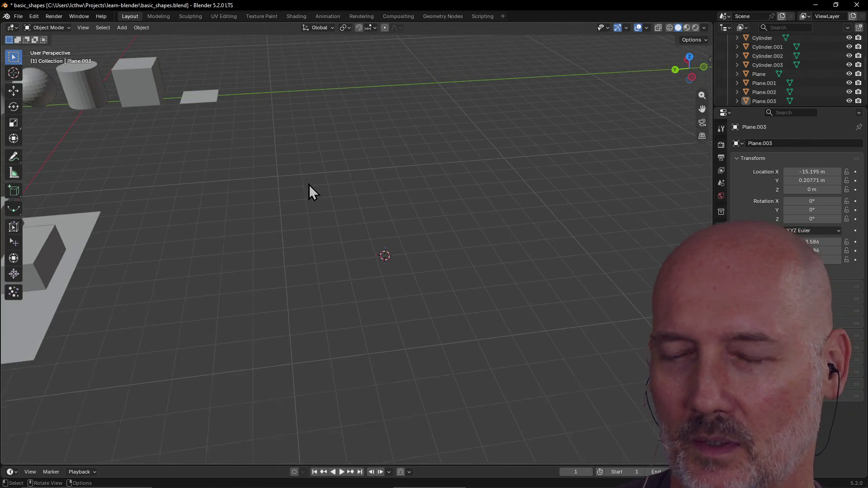
key("alt+Tab")
key("alt+Tab")
key("alt+Tab")
key("alt+Tab")
key("alt+Tab")
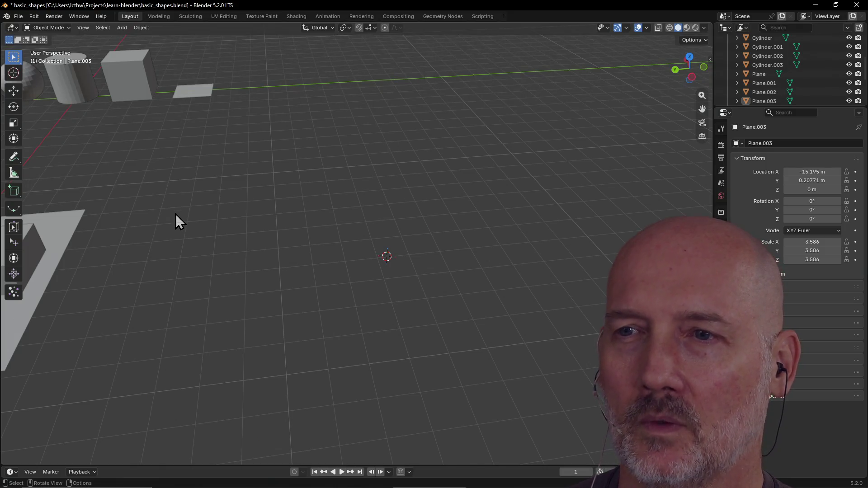
Scroll down in the Leonardo study-guide sketch.
scroll(175, 213, "down", 2)
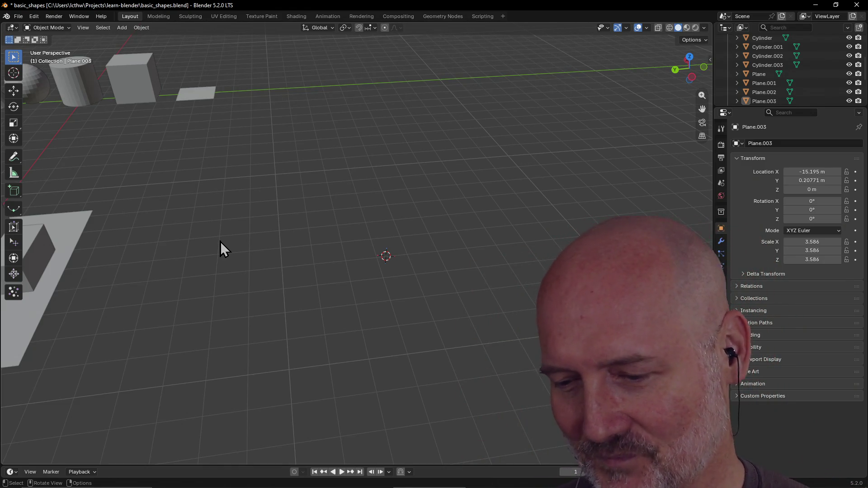
Add a new plane on the empty grid and frame it in the view.
mouse_move(177, 279)
middle_mouse_down()
mouse_move(330, 264)
mouse_move(293, 283)
mouse_move(242, 272)
mouse_move(253, 289)
mouse_move(242, 283)
middle_mouse_up()
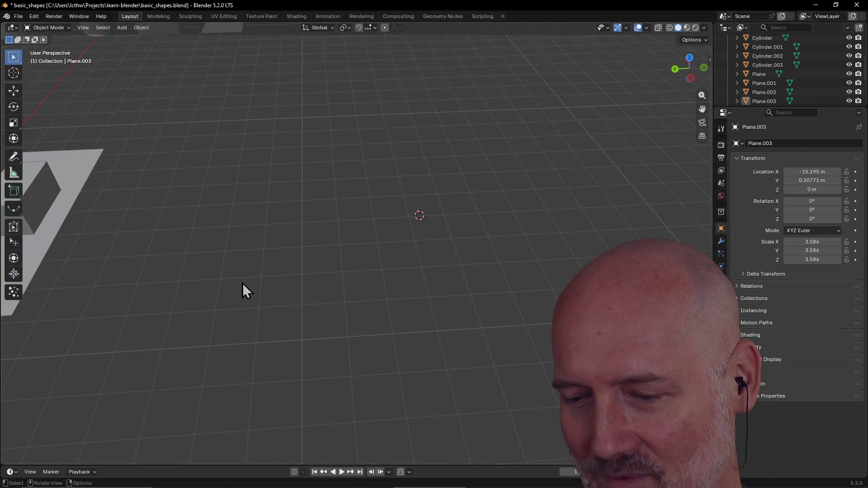
scroll(242, 283, "up", 1)
scroll(244, 281, "down", 2)
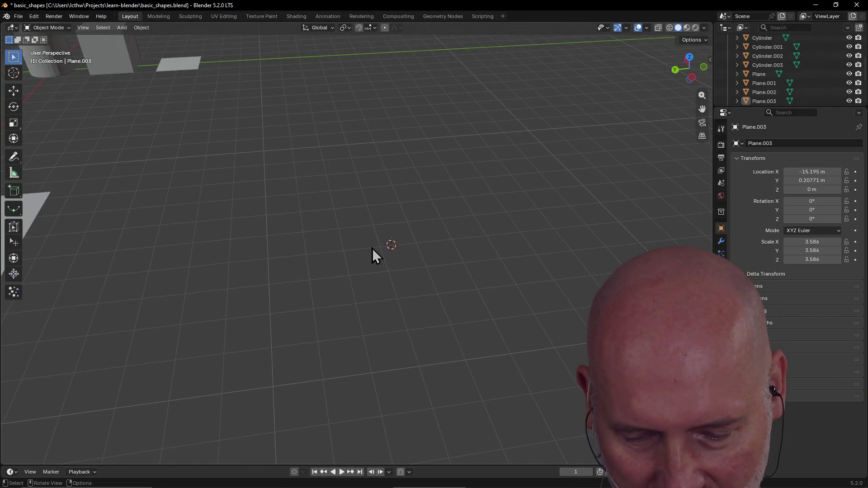
key("shift+a")
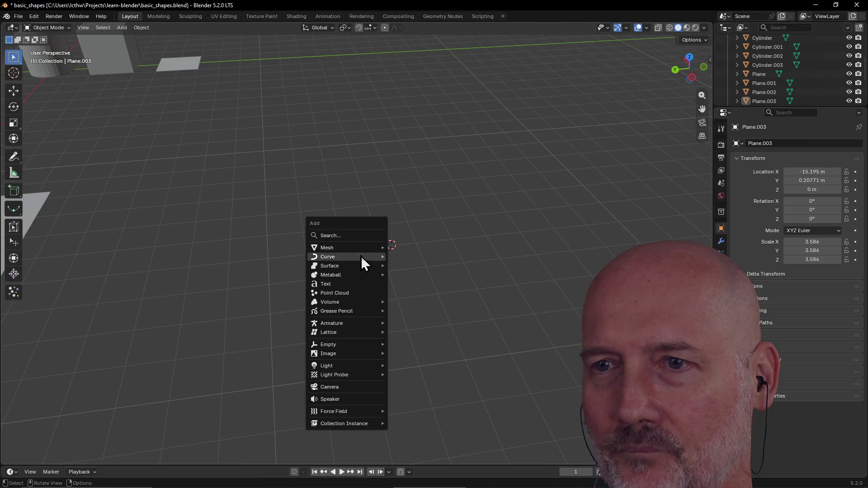
mouse_move(362, 248)
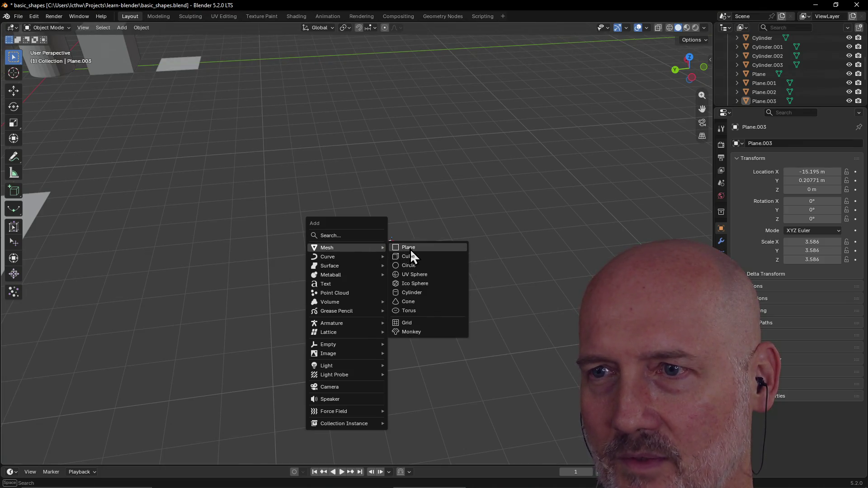
left_click(410, 248)
scroll(378, 246, "down", 5)
scroll(427, 256, "up", 5)
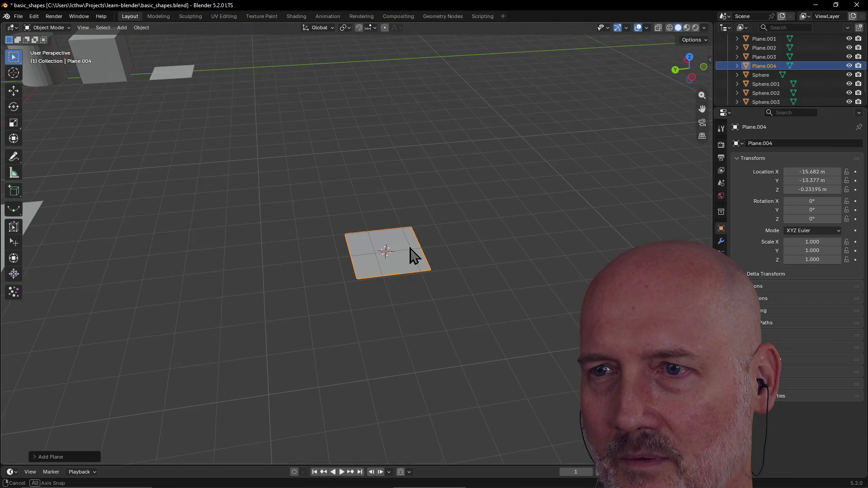
key("grave")
left_click(461, 278)
scroll(455, 277, "down", 3)
mouse_move(455, 277)
middle_mouse_down()
mouse_move(416, 251)
mouse_move(510, 258)
middle_mouse_up()
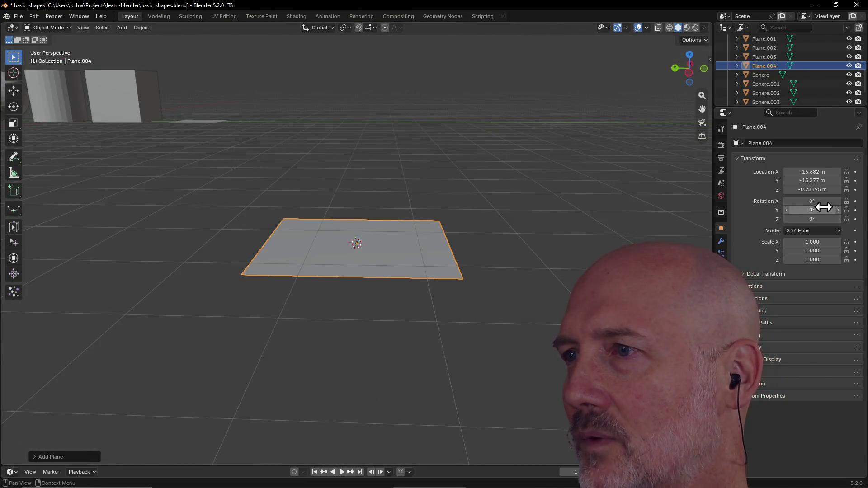
Set the plane's Location Z to 0 m and view it diagonally from above.
left_click(820, 190)
type("0")
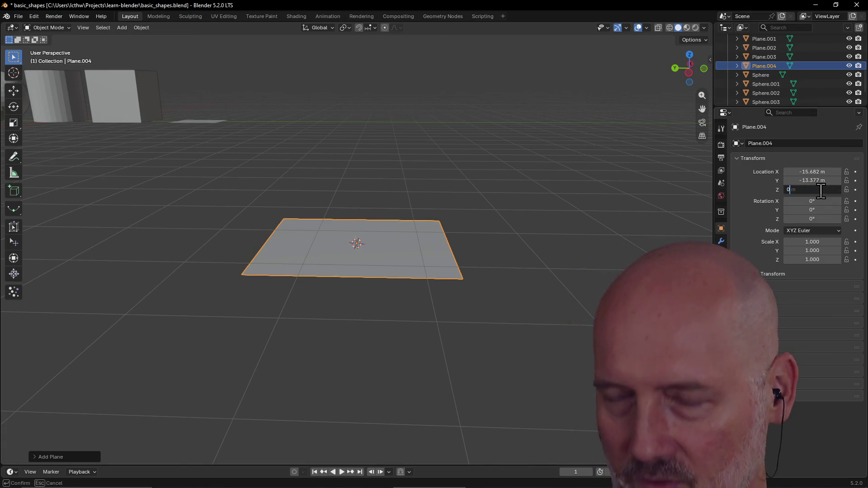
key("Return")
mouse_move(446, 209)
middle_mouse_down()
mouse_move(324, 226)
mouse_move(292, 202)
mouse_move(303, 232)
middle_mouse_up()
mouse_move(341, 224)
middle_mouse_down()
mouse_move(432, 229)
mouse_move(393, 234)
middle_mouse_up()
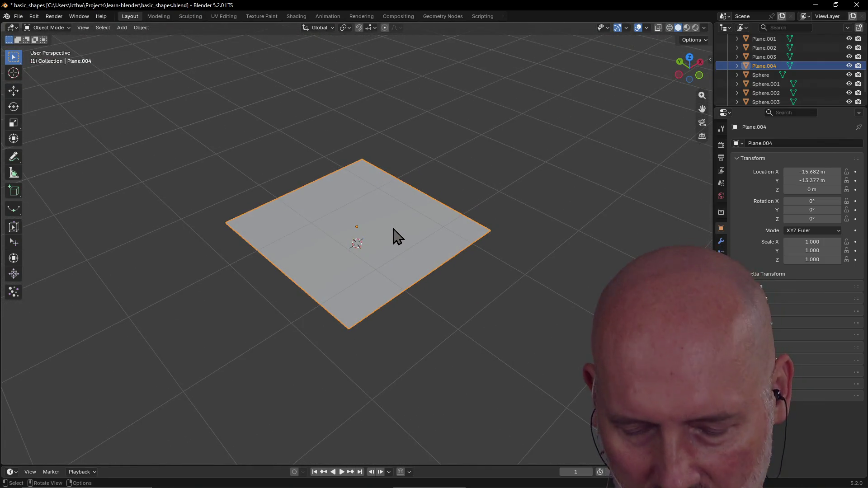
key("alt+Tab")
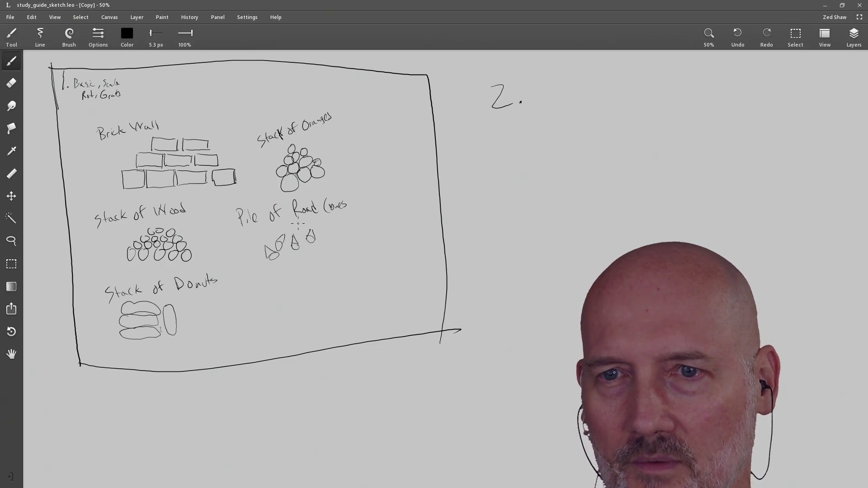
key("alt+Tab")
middle_click_drag(342, 232, 349, 233)
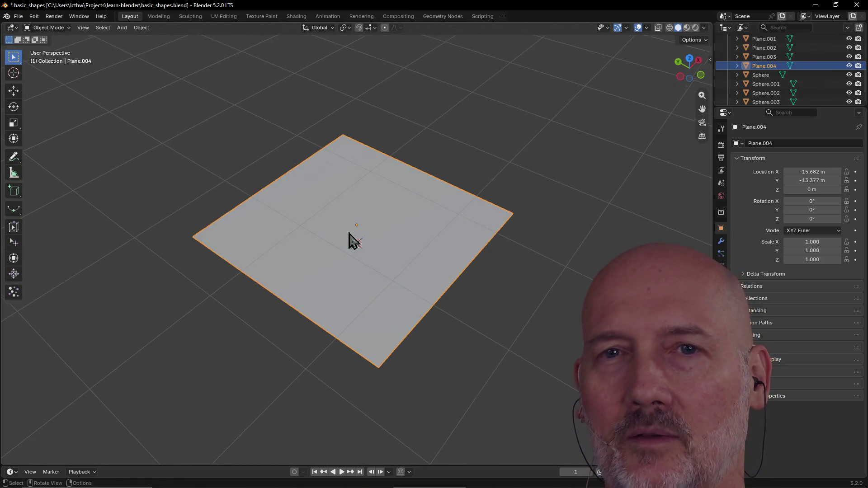
key("shift+a")
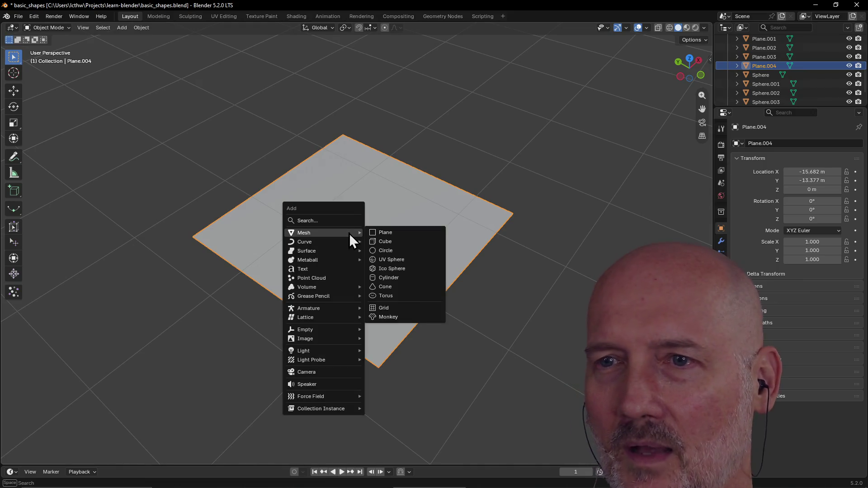
mouse_move(352, 242)
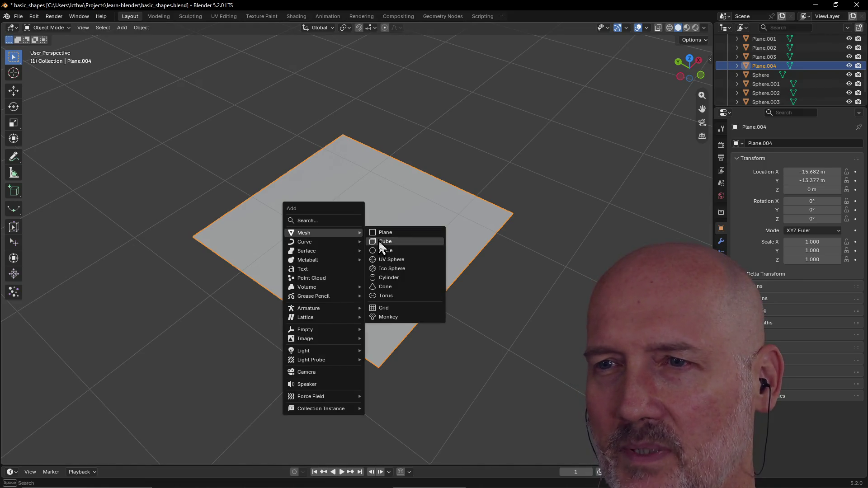
left_click(400, 287)
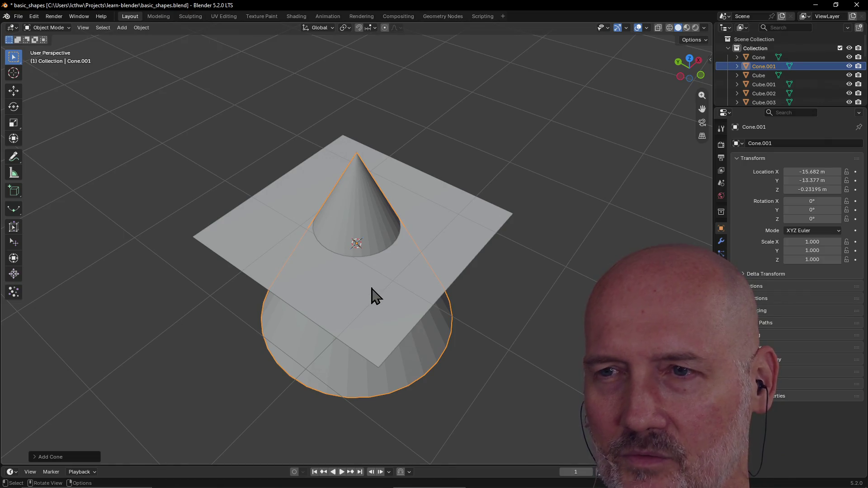
key("Delete")
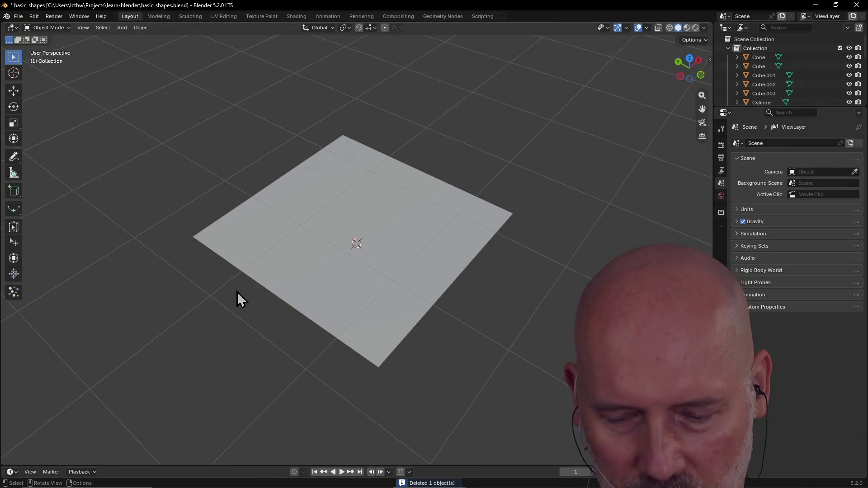
key("shift+a")
mouse_move(218, 290)
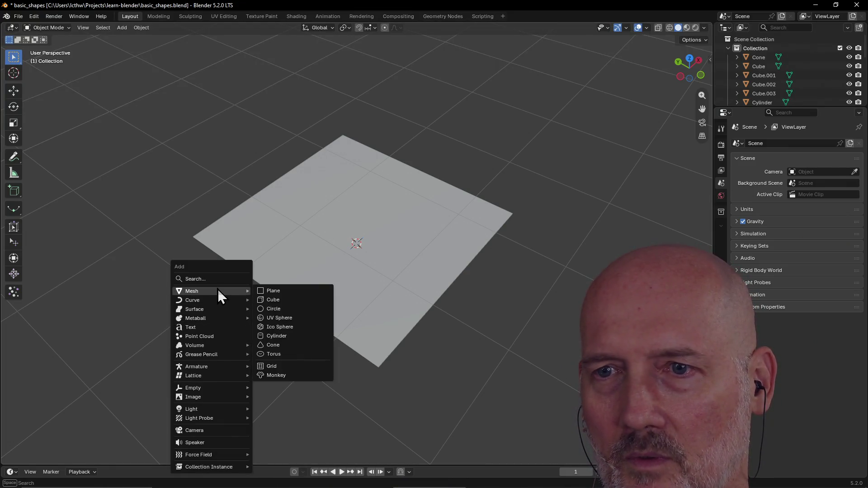
Add a trial torus at the plane's centre, shrink it to about half size, and seat it on the plane.
left_click(283, 354)
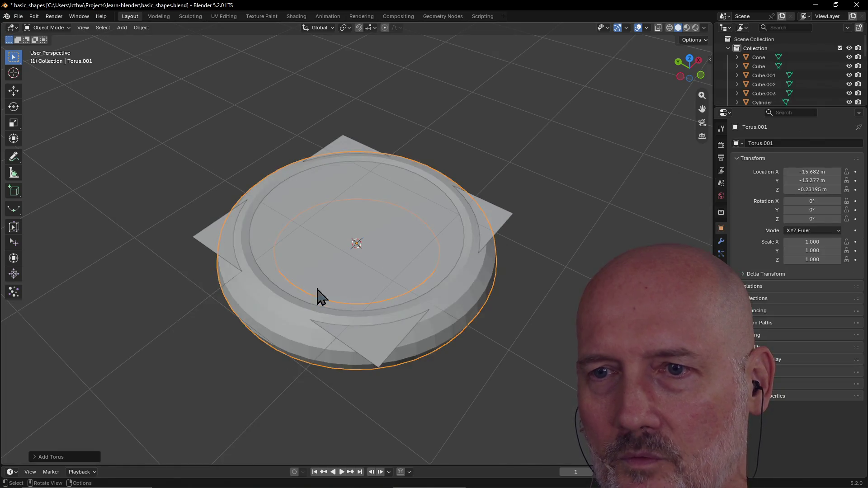
mouse_move(342, 281)
middle_mouse_down()
mouse_move(344, 258)
mouse_move(341, 281)
middle_mouse_up()
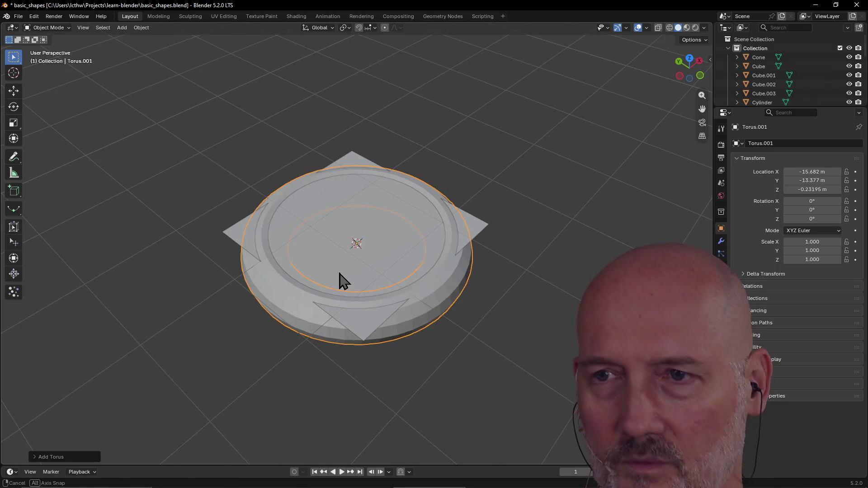
key("s")
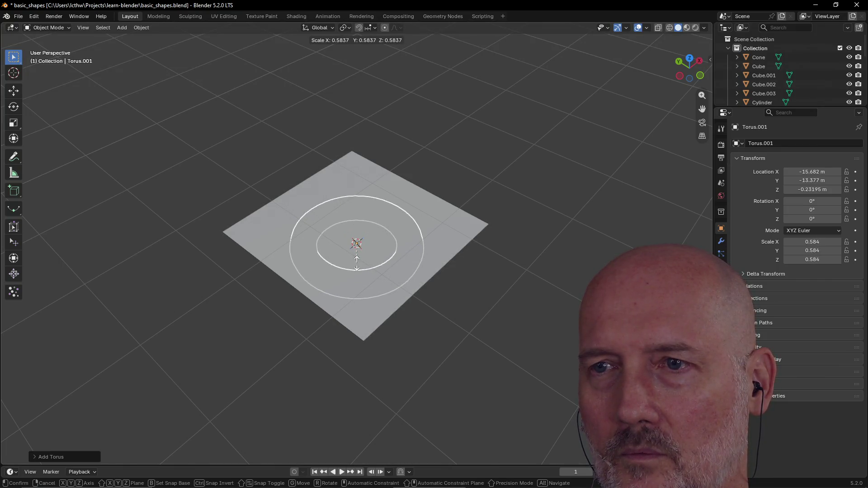
left_click(356, 264)
scroll(358, 254, "up", 3)
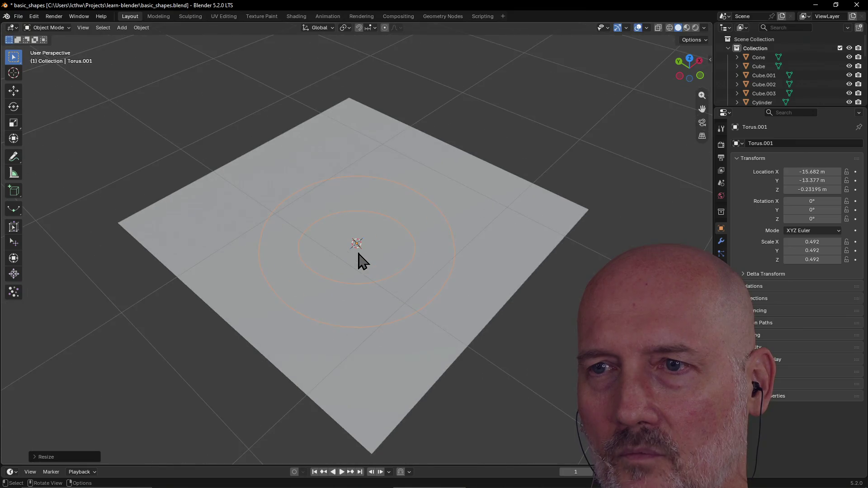
key("g")
key("z")
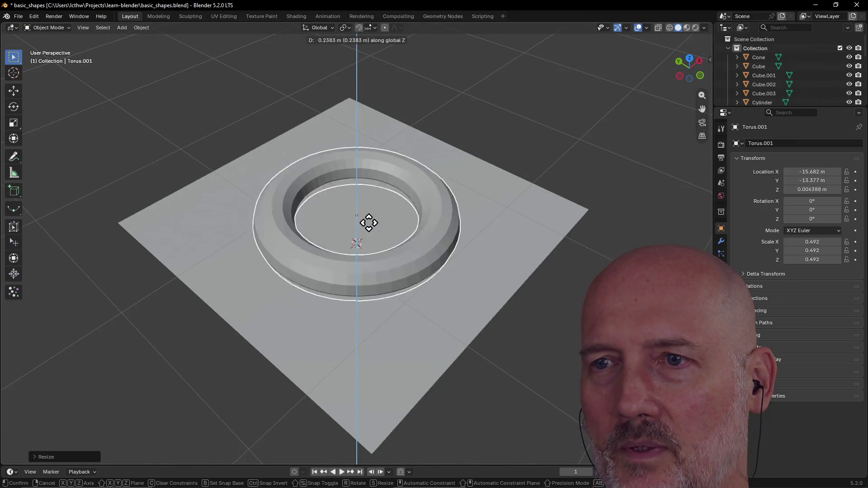
left_click(364, 209)
mouse_move(364, 209)
middle_mouse_down()
mouse_move(290, 180)
mouse_move(221, 173)
middle_mouse_up()
key("g")
key("z")
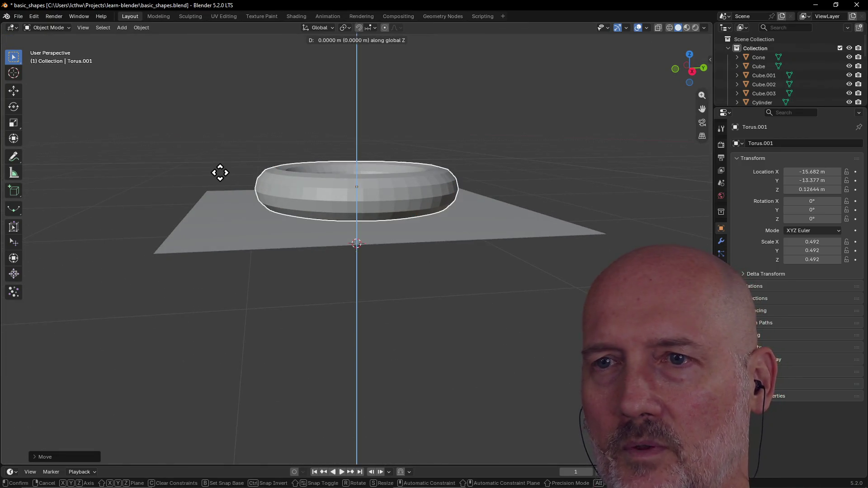
left_click(220, 179)
mouse_move(220, 177)
middle_mouse_down()
mouse_move(322, 170)
mouse_move(356, 219)
mouse_move(360, 273)
middle_mouse_up()
scroll(364, 229, "up", 5)
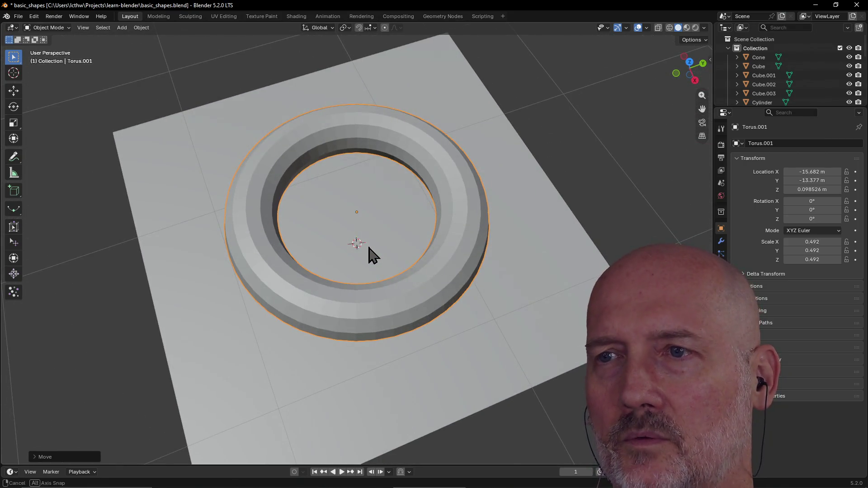
Try squashing the torus along X, cancel, and delete Torus.001.
key("s")
key("x")
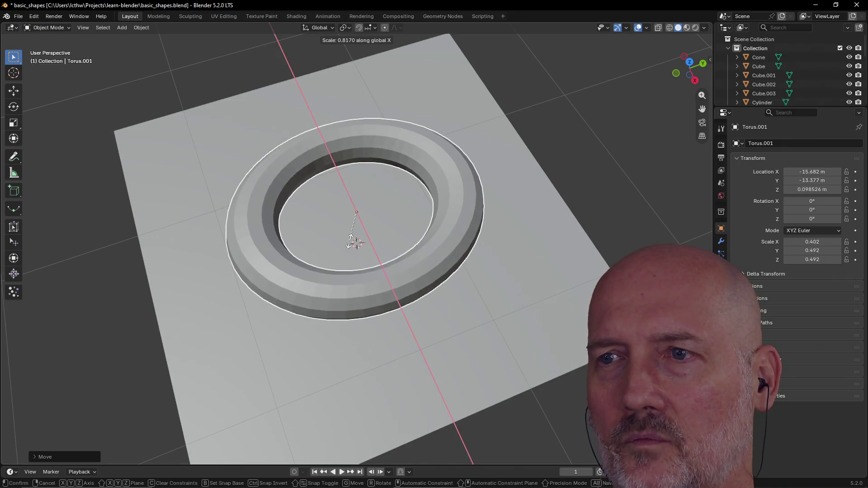
key("Escape")
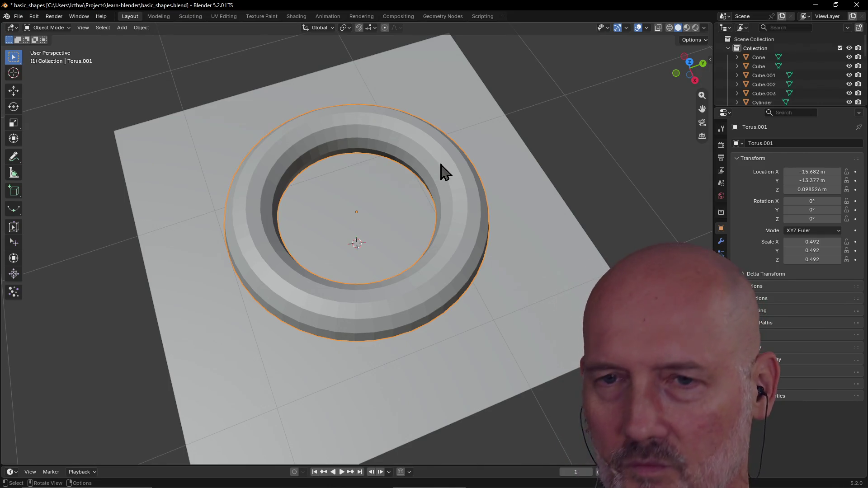
key("Delete")
scroll(345, 224, "down", 5)
key("shift+a")
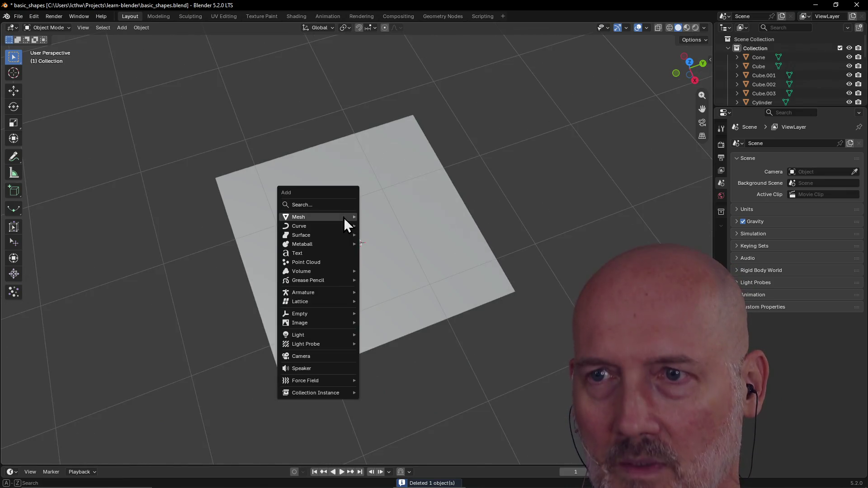
Add a torus with 0.52 m minor radius, 24 minor segments and 48 major segments.
mouse_move(344, 218)
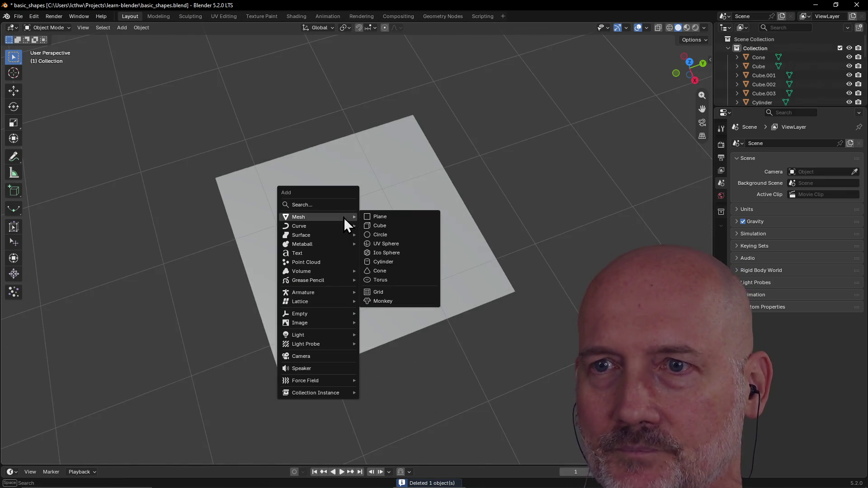
left_click(391, 281)
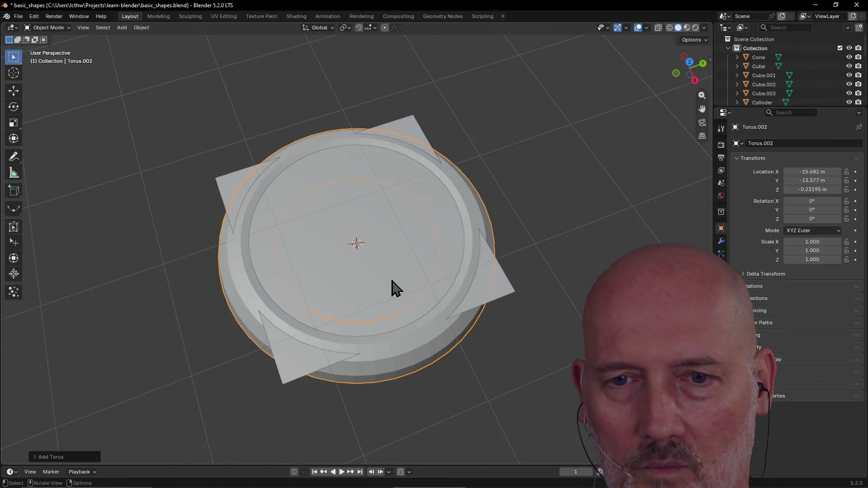
left_click(33, 457)
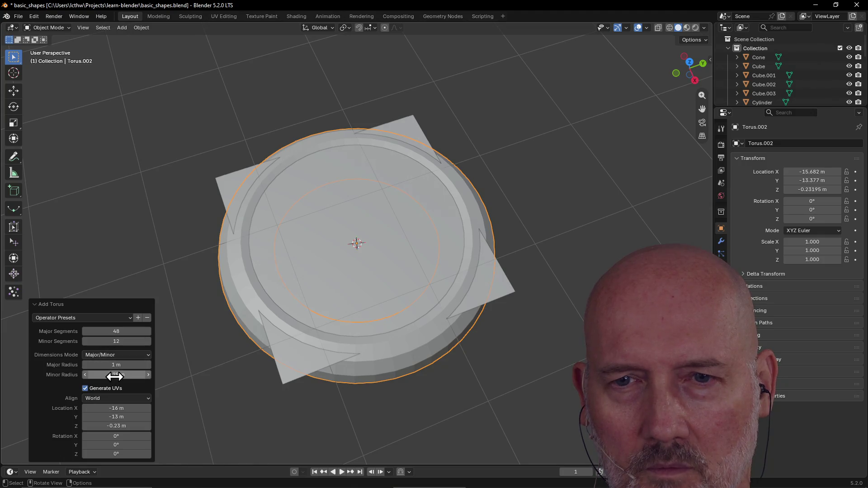
mouse_move(113, 376)
left_mouse_down()
mouse_move(150, 376)
mouse_move(113, 376)
left_mouse_up()
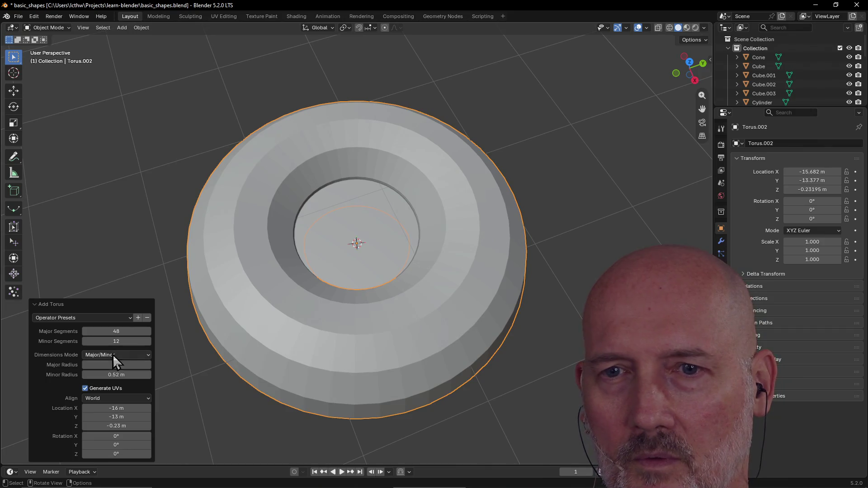
left_click_drag(117, 341, 118, 341)
type("24")
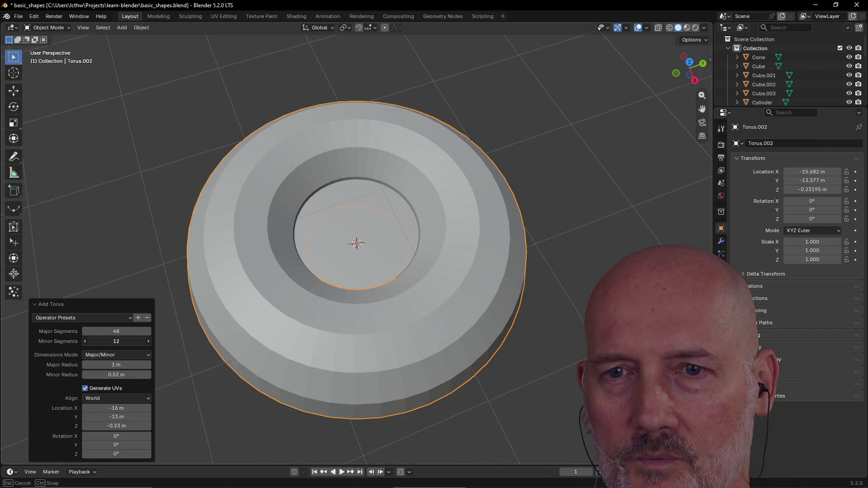
key("Return")
left_click(117, 330)
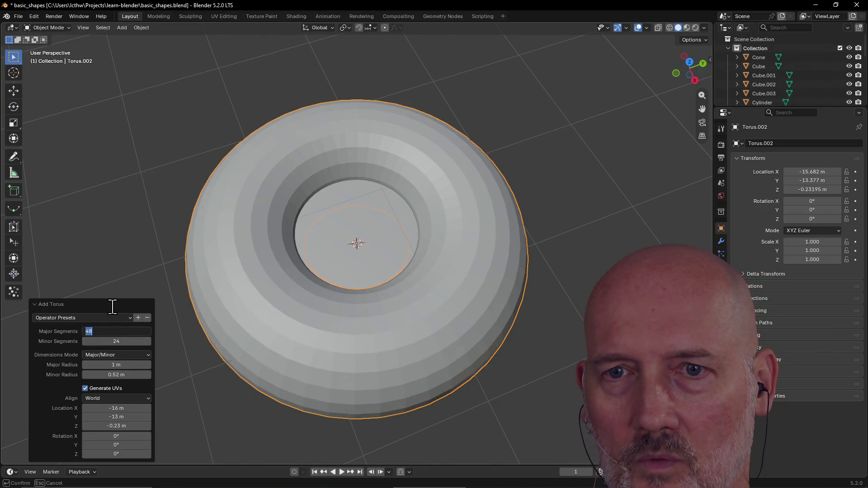
key("Return")
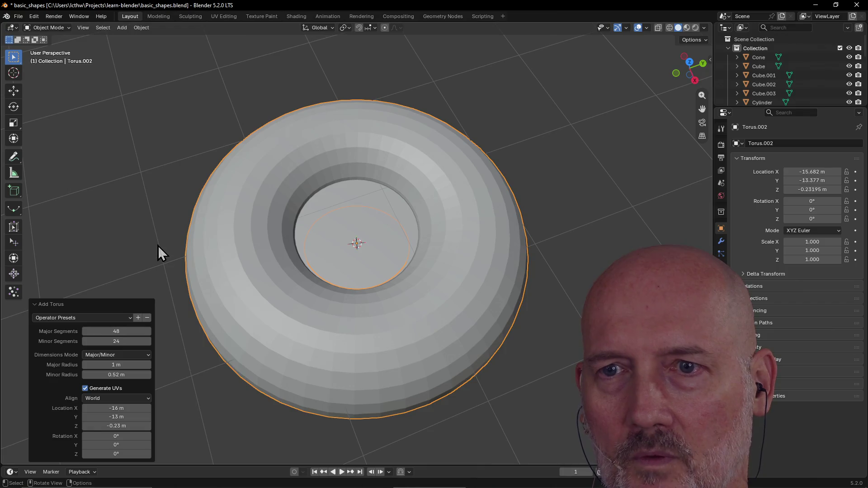
Shrink the torus to about half size and raise it along Z above the plane.
left_click(158, 246)
left_click(244, 316)
mouse_move(252, 310)
middle_mouse_down()
mouse_move(277, 271)
mouse_move(334, 267)
mouse_move(227, 289)
mouse_move(290, 294)
mouse_move(275, 360)
mouse_move(287, 253)
mouse_move(284, 269)
middle_mouse_up()
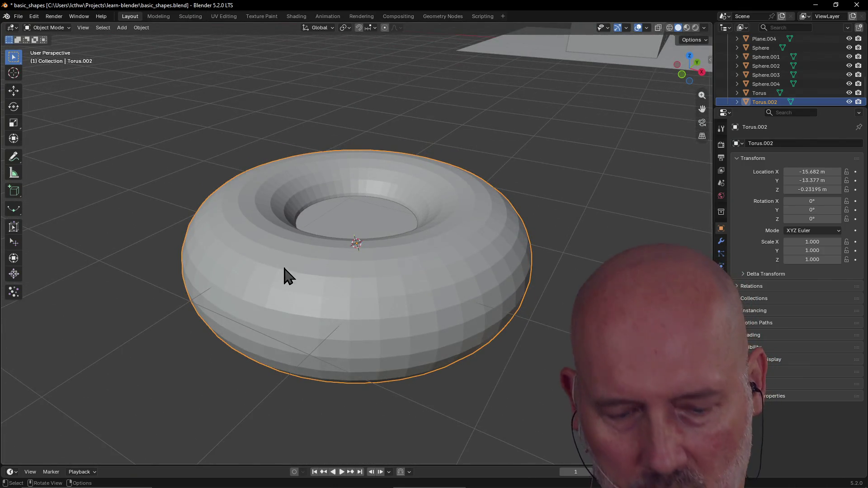
key("s")
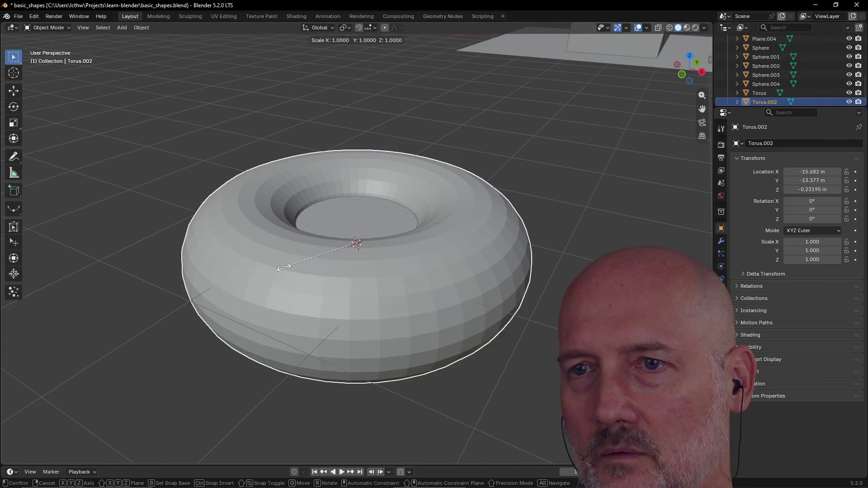
left_click(320, 253)
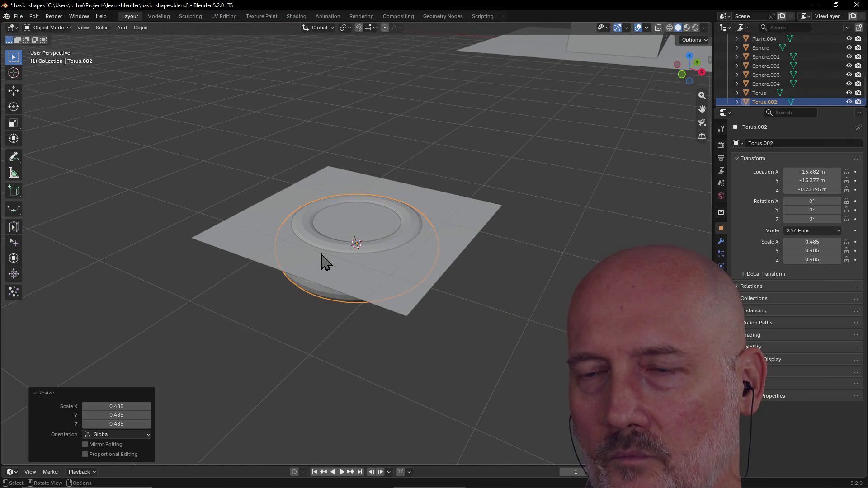
key("g")
key("z")
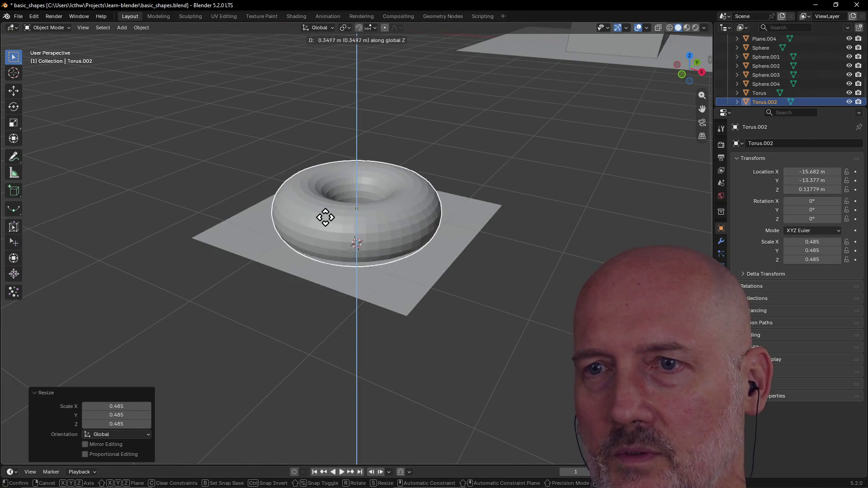
left_click(329, 221)
mouse_move(329, 222)
middle_mouse_down()
mouse_move(384, 194)
mouse_move(370, 216)
mouse_move(368, 208)
mouse_move(435, 189)
mouse_move(461, 194)
mouse_move(357, 246)
middle_mouse_up()
scroll(383, 189, "up", 3)
key("g")
key("z")
left_click(373, 201)
Lower the torus onto the plane and shrink it further to scale 0.303.
scroll(348, 252, "down", 4)
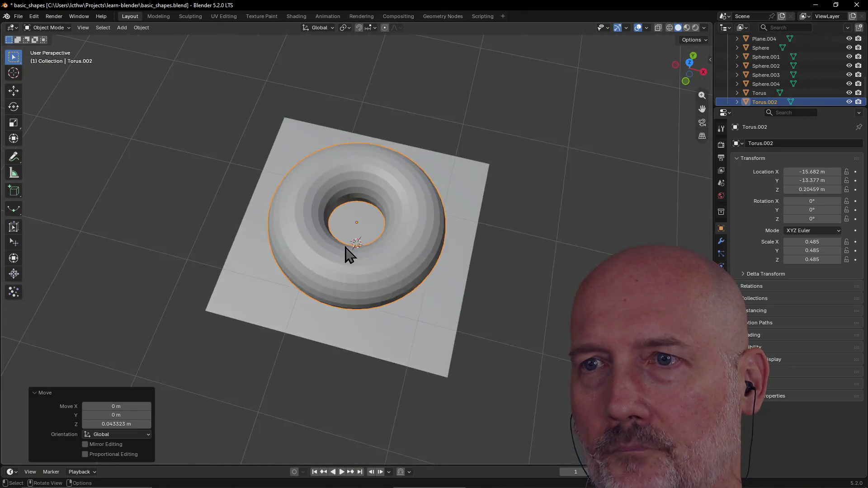
scroll(348, 252, "up", 2)
mouse_move(279, 262)
middle_mouse_down()
mouse_move(356, 222)
mouse_move(290, 232)
mouse_move(299, 203)
mouse_move(284, 231)
middle_mouse_up()
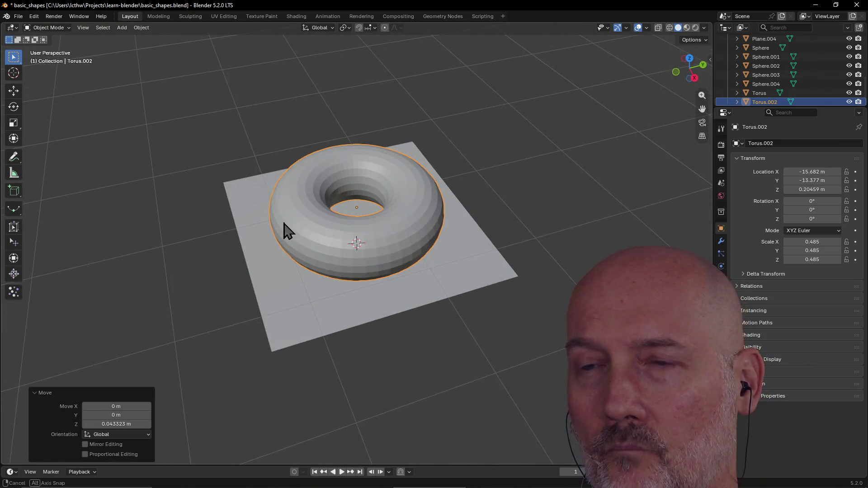
key("g")
key("z")
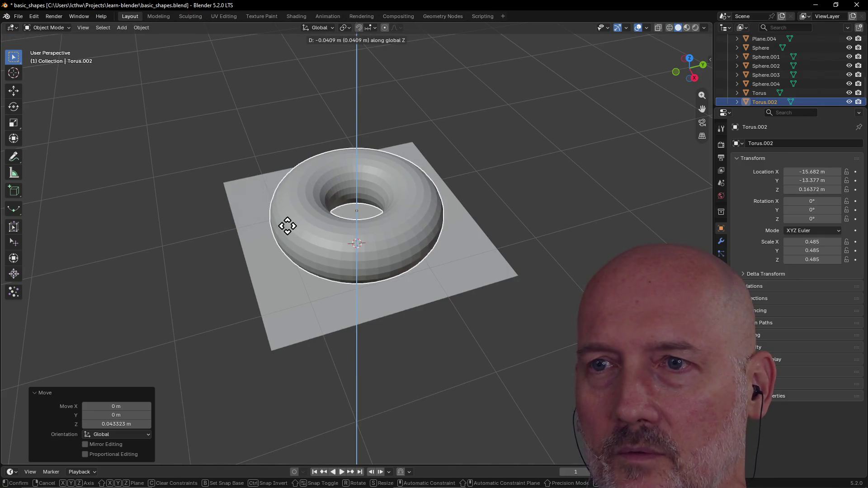
left_click(288, 225)
key("s")
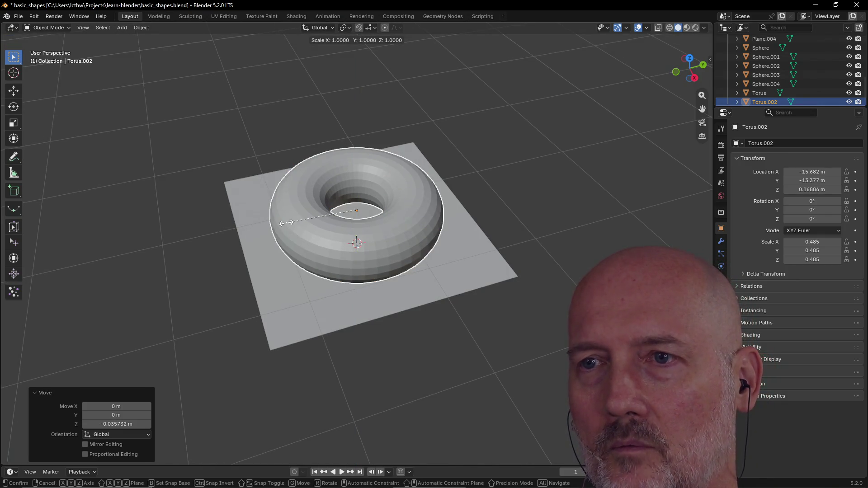
left_click(368, 209)
scroll(367, 209, "up", 2)
mouse_move(368, 210)
middle_mouse_down()
mouse_move(310, 199)
mouse_move(333, 209)
mouse_move(365, 204)
middle_mouse_up()
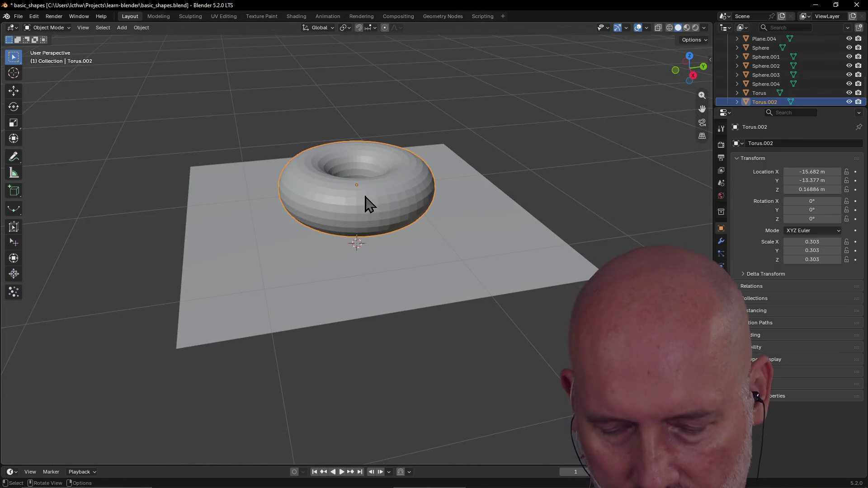
key("shift+a")
mouse_move(357, 200)
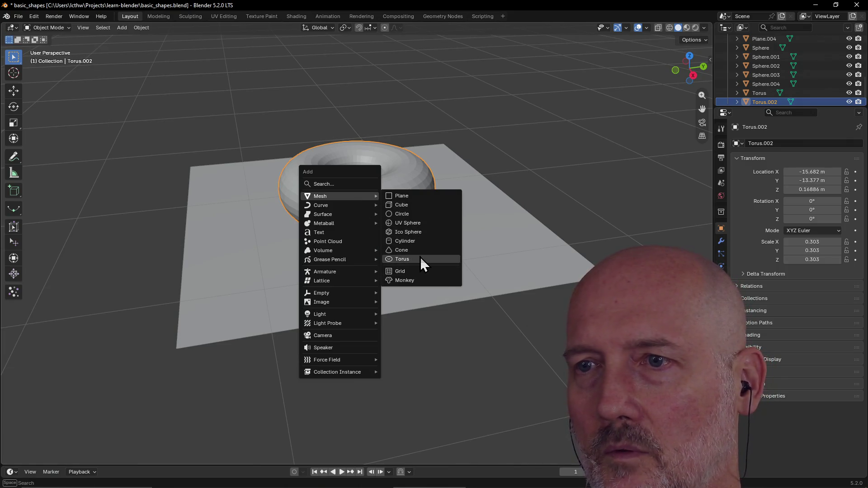
Add a second torus, raise it along Z, and shrink it to 0.200 scale.
left_click(420, 259)
scroll(212, 357, "down", 3)
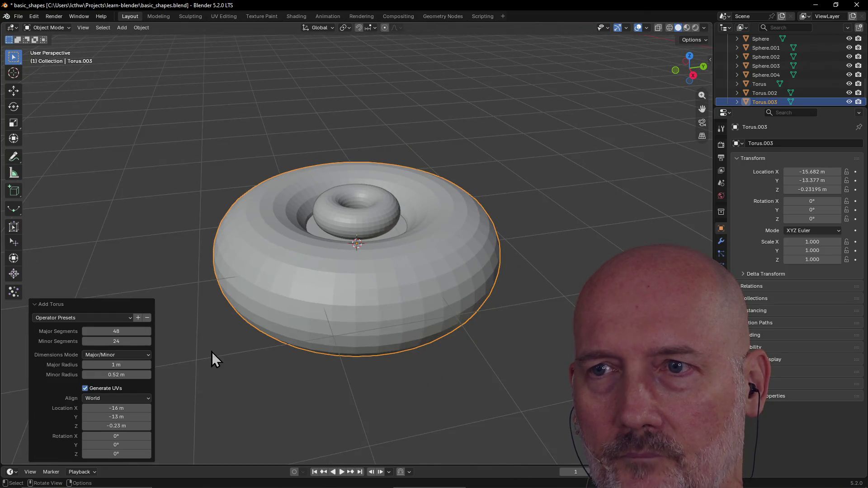
middle_click_drag(212, 352, 203, 363)
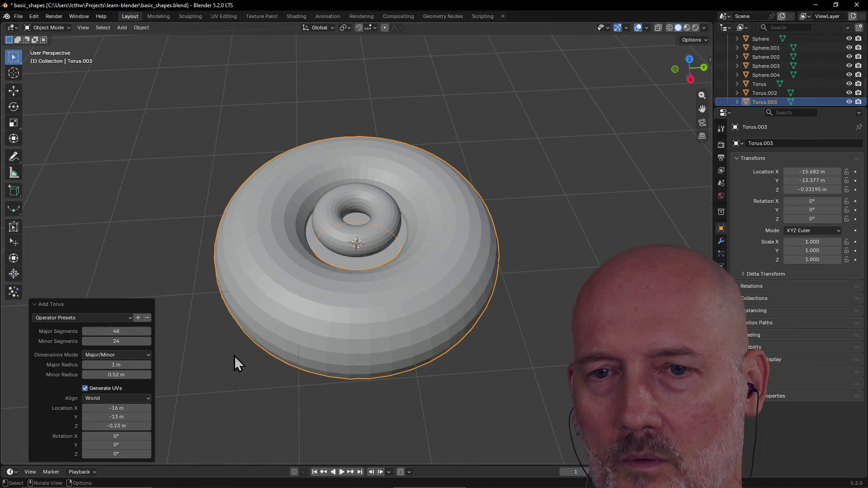
middle_click_drag(283, 315, 315, 265)
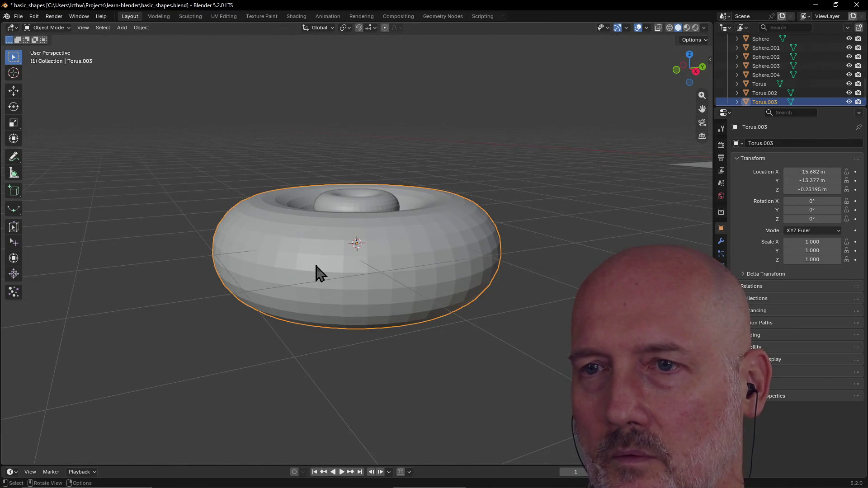
key("g")
key("z")
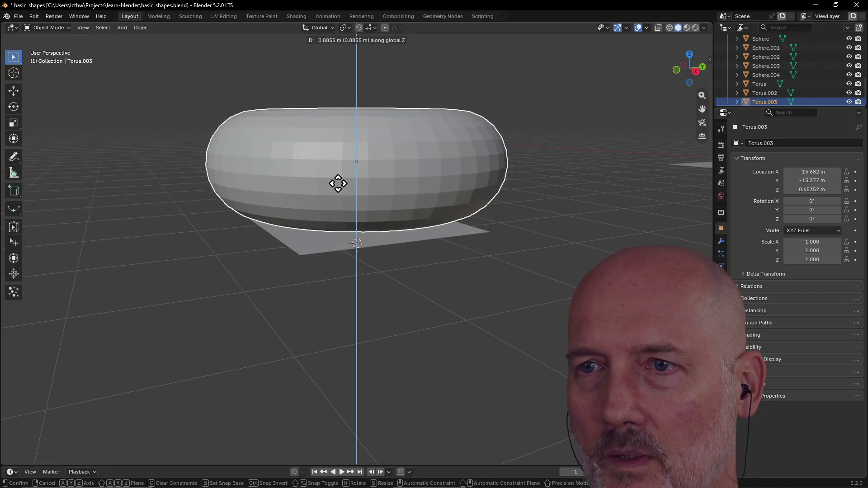
left_click(345, 170)
key("s")
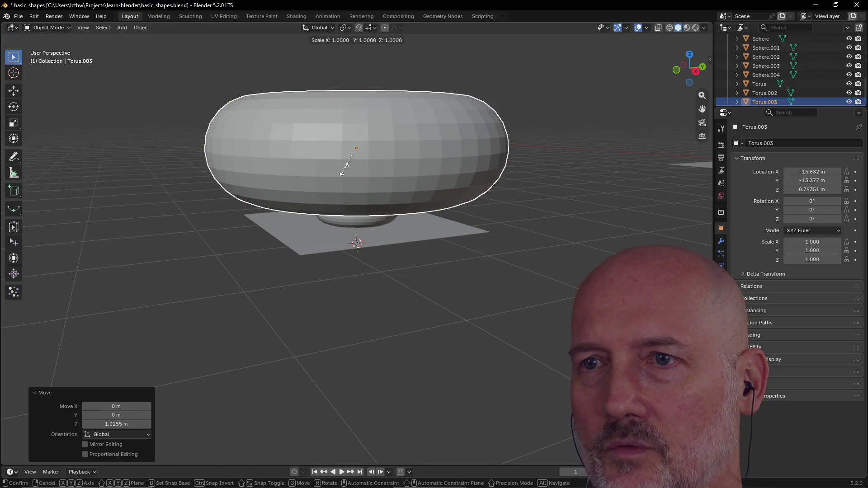
left_click(360, 153)
Lower the new torus onto the first one and enlarge it by 1.435.
middle_click_drag(359, 153, 353, 212)
scroll(353, 212, "up", 2)
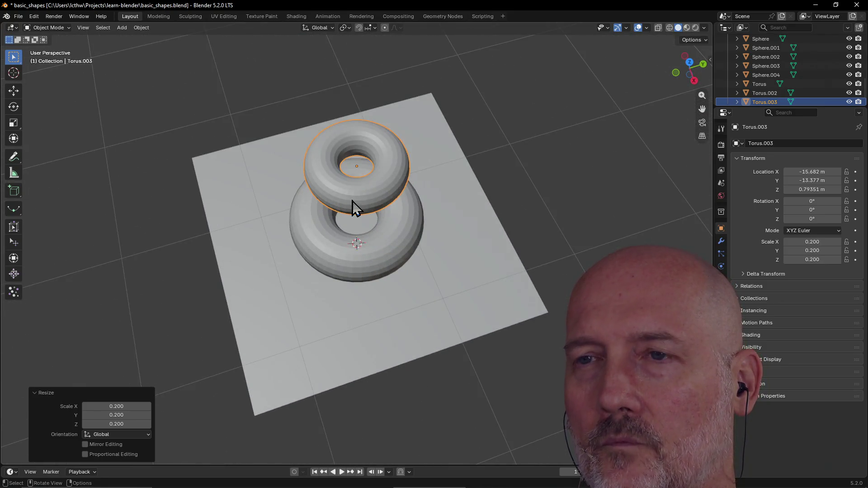
key("g")
key("z")
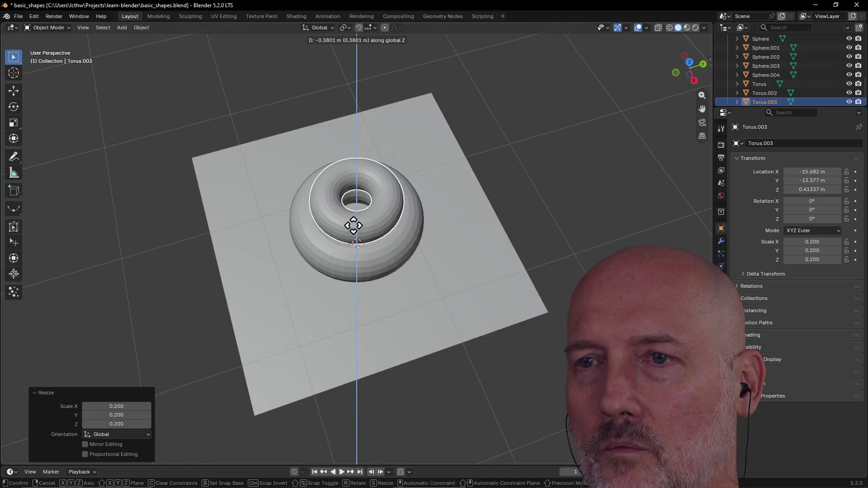
left_click(357, 221)
middle_click_drag(357, 221, 361, 209)
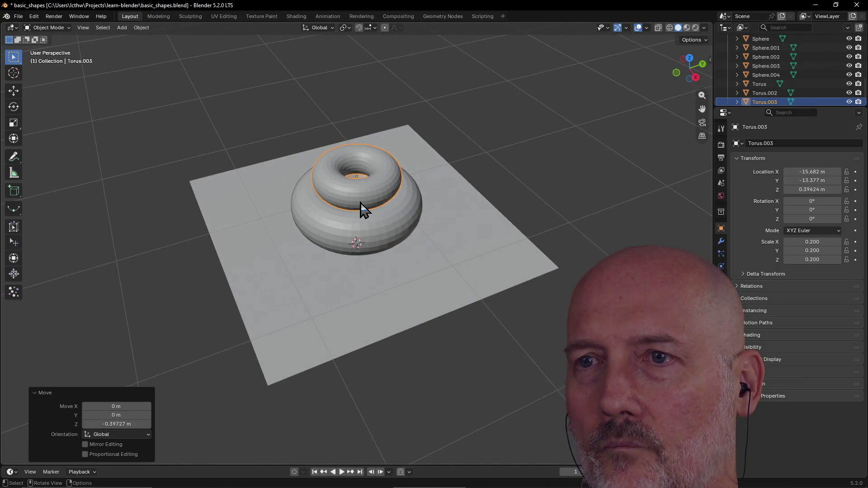
key("s")
left_click(360, 212)
Nudge the upper torus slightly higher to Z 0.45403 m, then deselect it.
middle_click_drag(361, 212, 286, 186)
key("g")
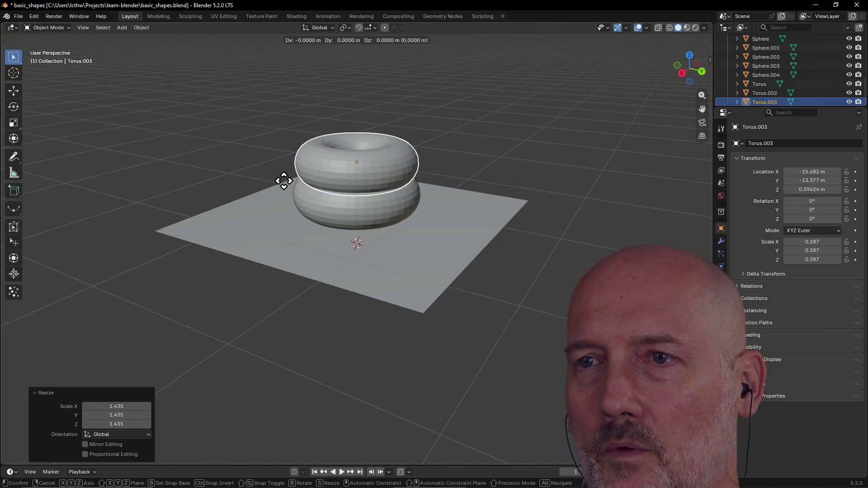
left_click(284, 175)
scroll(364, 174, "up", 2)
mouse_move(364, 174)
middle_mouse_down()
mouse_move(472, 148)
mouse_move(523, 174)
middle_mouse_up()
key("g")
key("z")
left_click(528, 176)
scroll(423, 163, "down", 5)
mouse_move(416, 188)
middle_mouse_down()
mouse_move(379, 180)
mouse_move(406, 163)
middle_mouse_up()
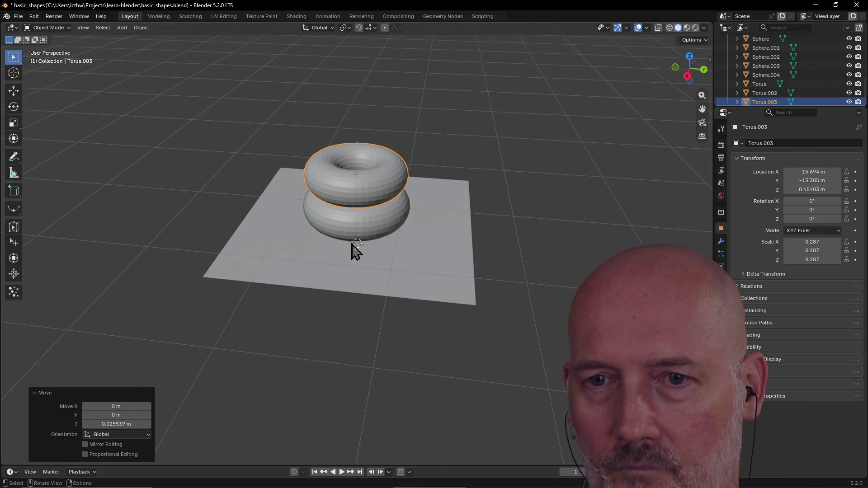
left_click(265, 343)
key("shift+a")
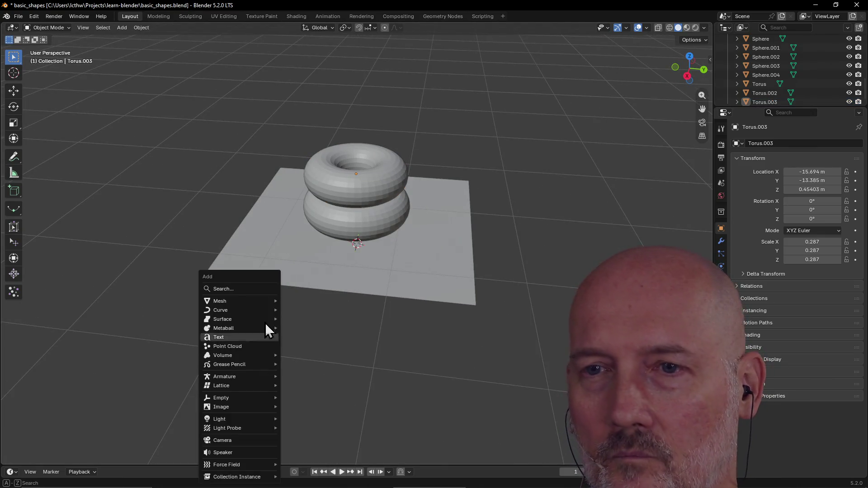
Add a new torus and scale it down to 0.314.
mouse_move(258, 302)
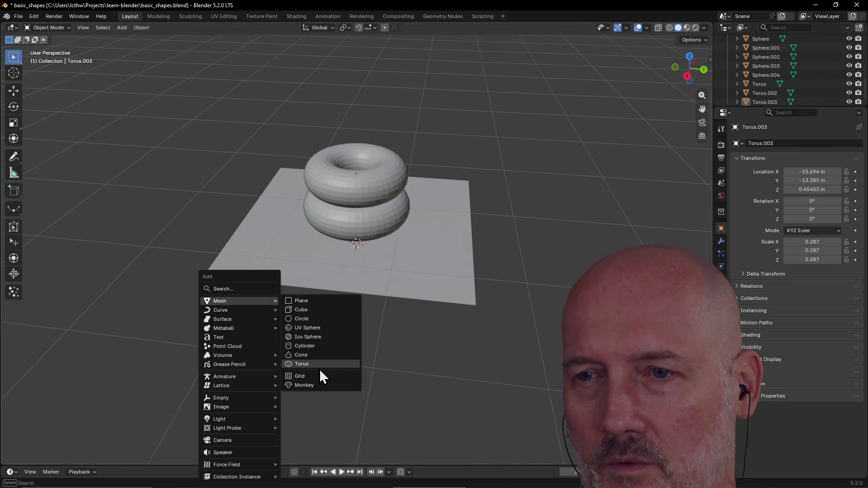
left_click(316, 363)
mouse_move(329, 354)
middle_mouse_down()
mouse_move(370, 296)
mouse_move(407, 307)
middle_mouse_up()
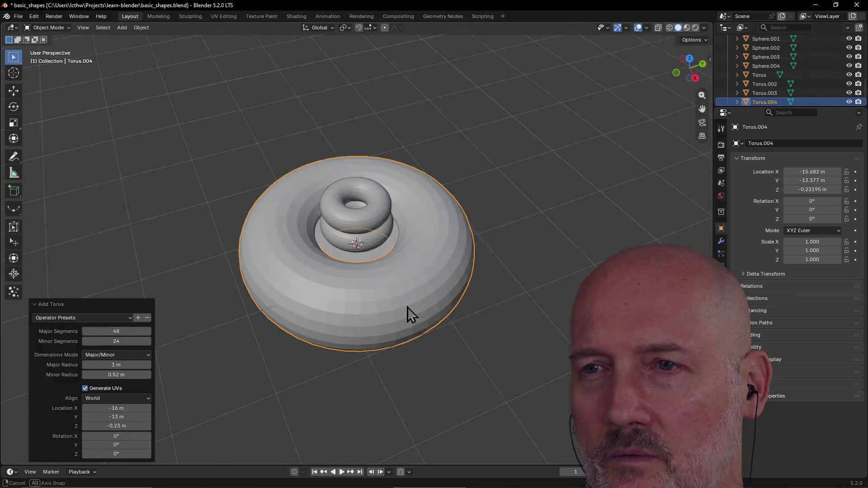
left_click(35, 304)
mouse_move(362, 297)
middle_mouse_down()
mouse_move(243, 311)
mouse_move(234, 267)
mouse_move(245, 303)
middle_mouse_up()
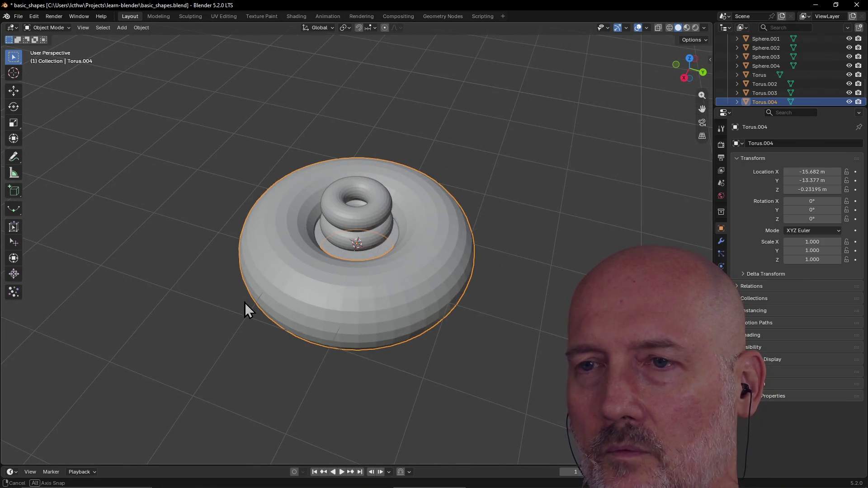
key("s")
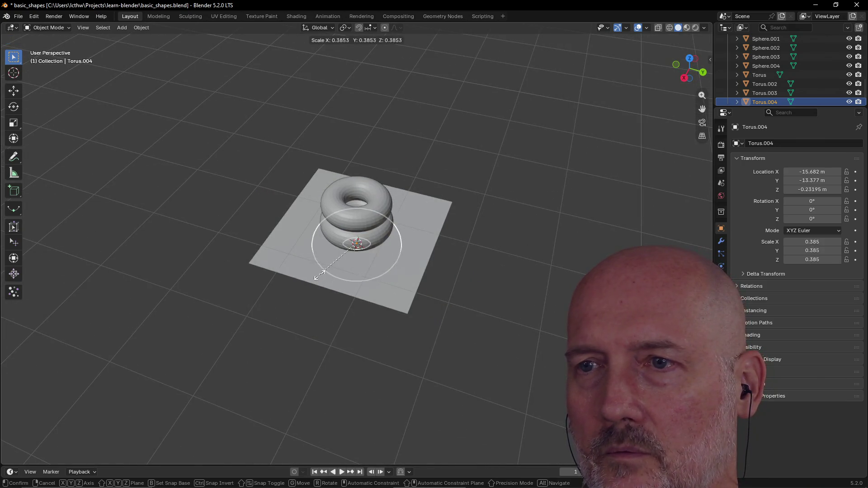
left_click(326, 270)
middle_click_drag(378, 242, 368, 188)
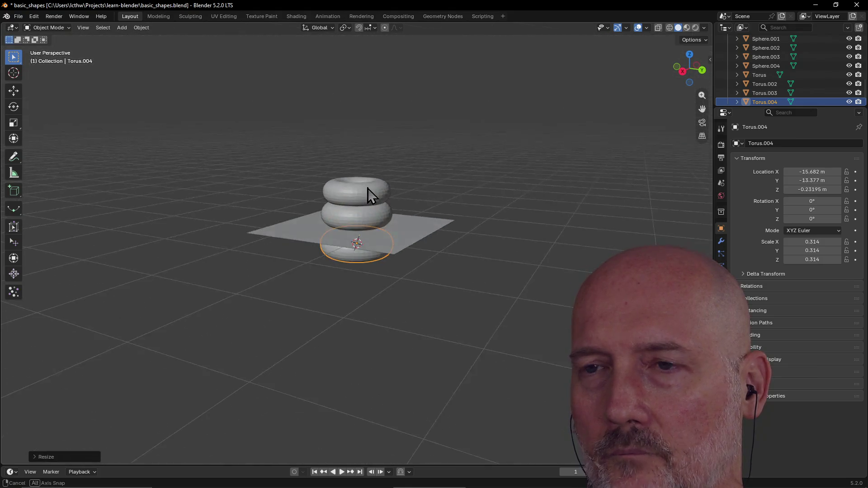
Raise the small torus along Z, tilt it, and slide it against the stacked tori.
key("g")
key("z")
left_click(376, 147)
middle_click_drag(376, 147, 424, 196)
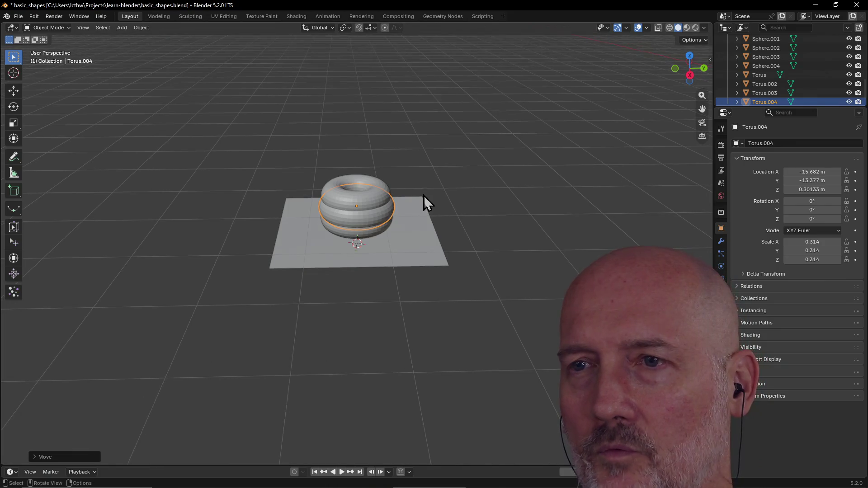
key("r")
key("r")
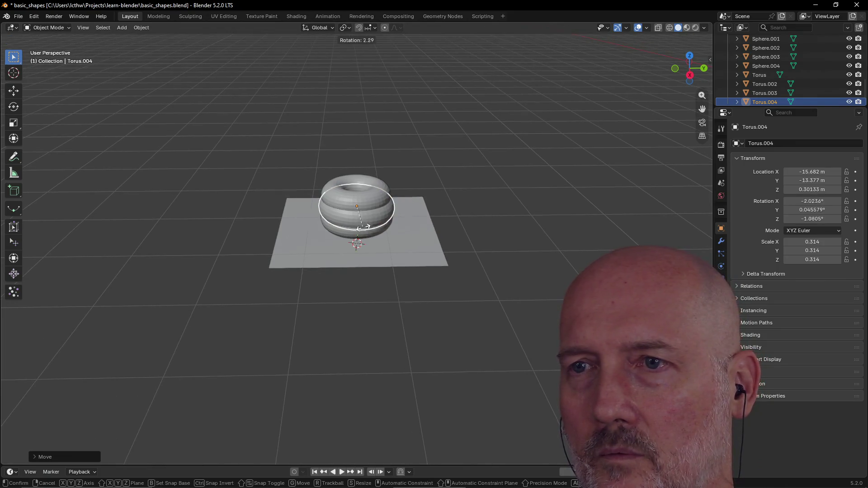
left_click(369, 216)
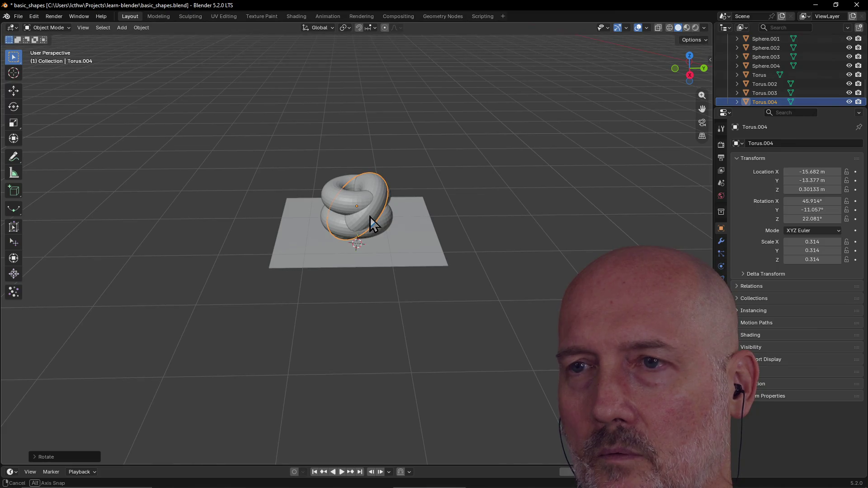
key("g")
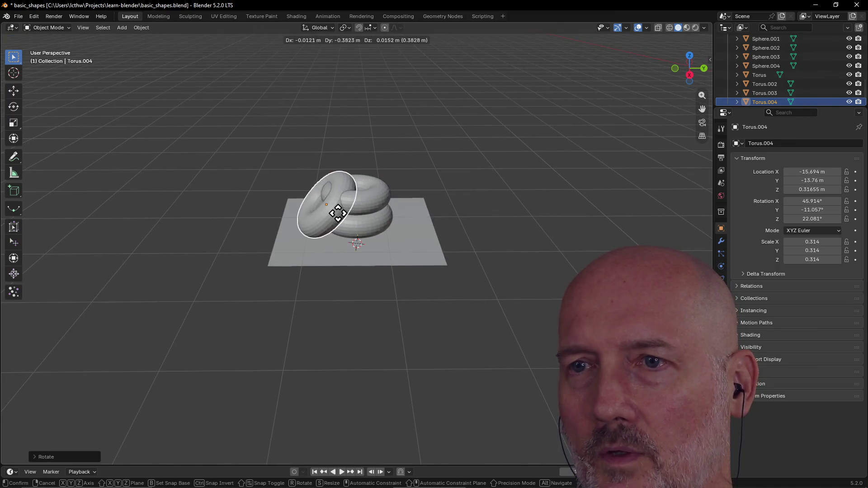
left_click(337, 216)
middle_click_drag(337, 216, 343, 191)
scroll(281, 223, "down", 2)
scroll(300, 208, "up", 6)
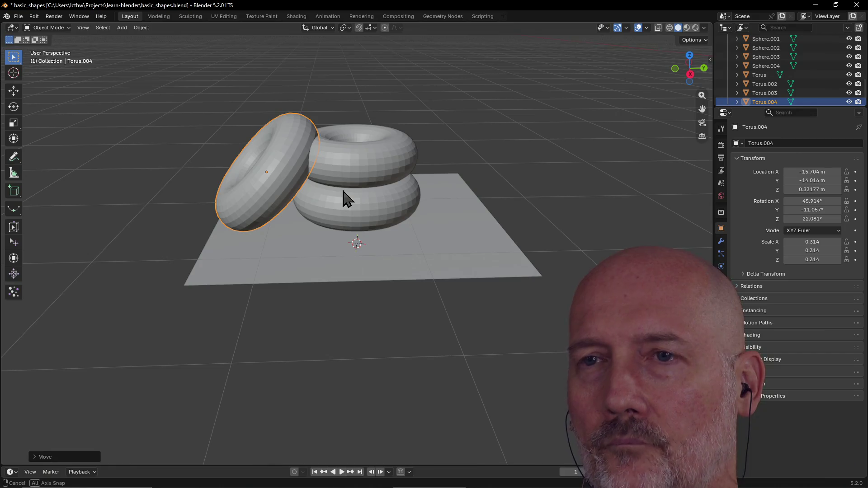
Tilt the leaning torus more steeply, then select the upper torus of the stack.
key("r")
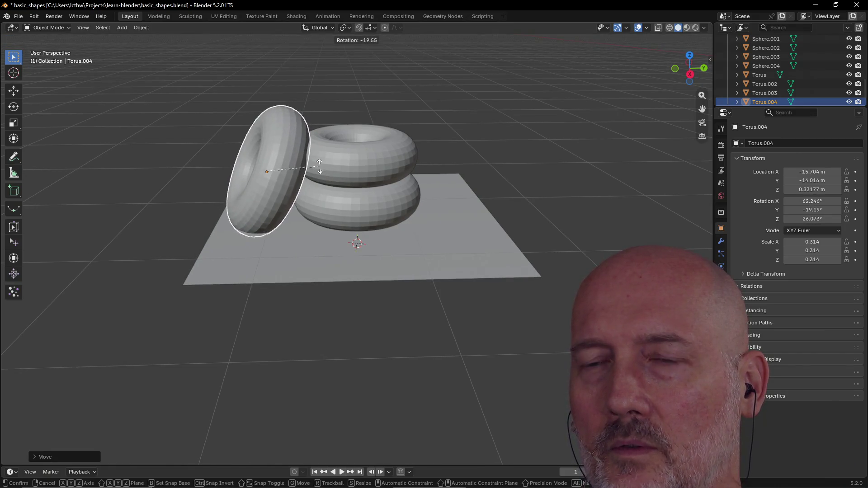
left_click(319, 167)
key("g")
key("Escape")
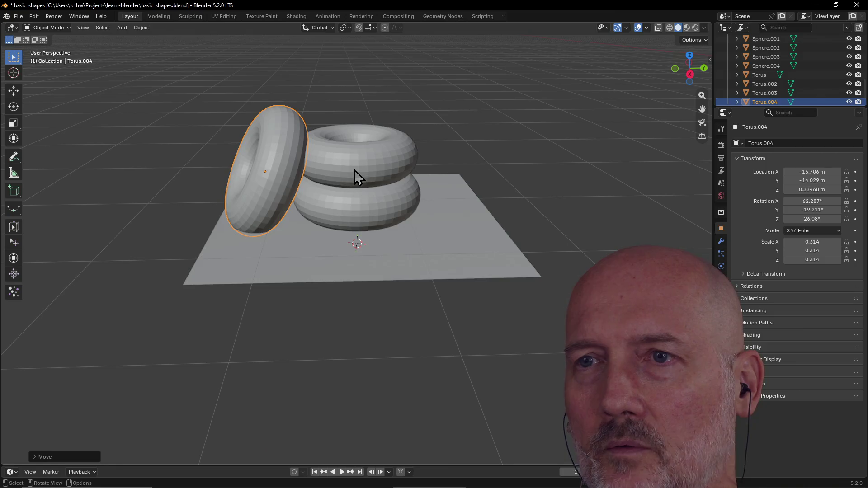
left_click(355, 178)
Nudge the upper torus, then move all three tori together into a new position.
key("g")
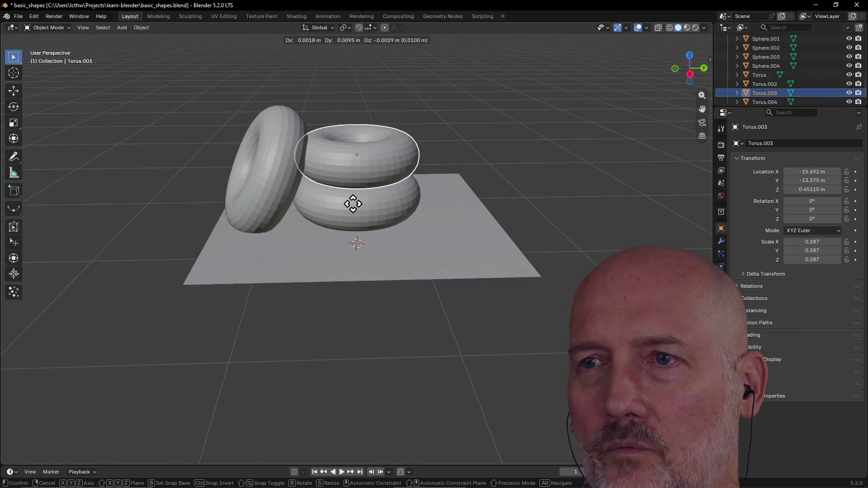
left_click(353, 201)
left_click(359, 187)
left_click(359, 176, "shift")
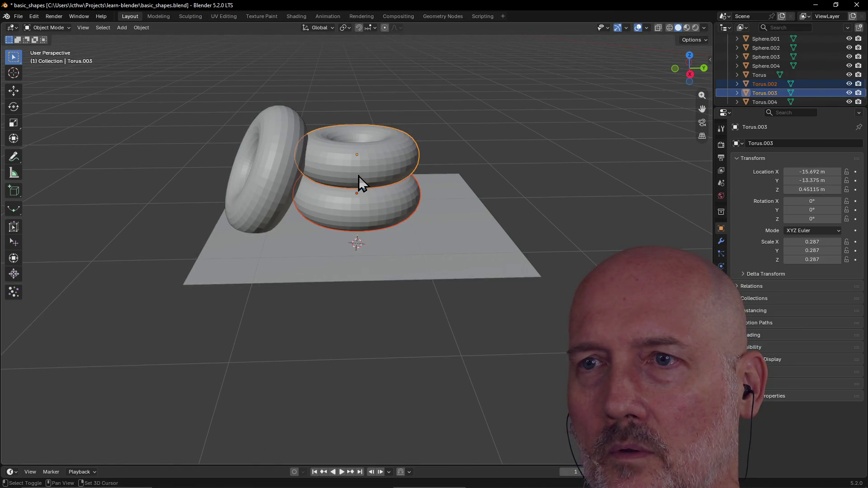
left_click(275, 181, "shift")
key("g")
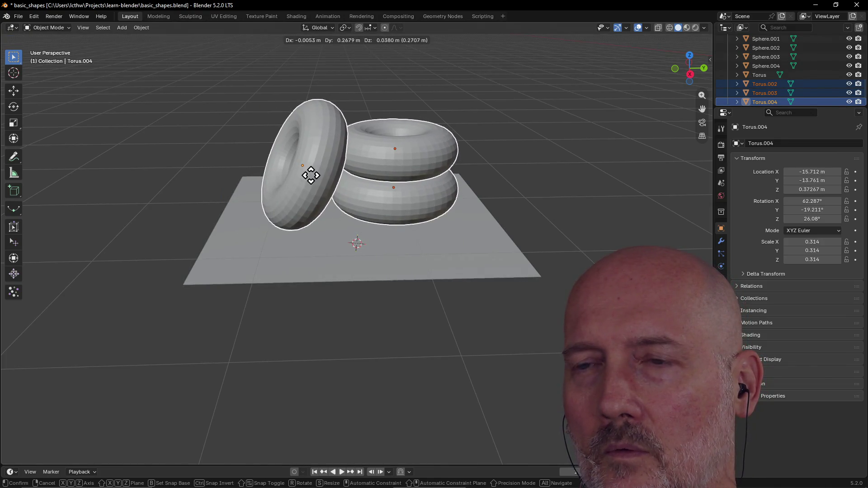
left_click(310, 175)
middle_click_drag(319, 177, 305, 161)
scroll(300, 154, "up", 3)
Lower the stacked pair slightly and reposition the tilted torus against it.
left_click(403, 120)
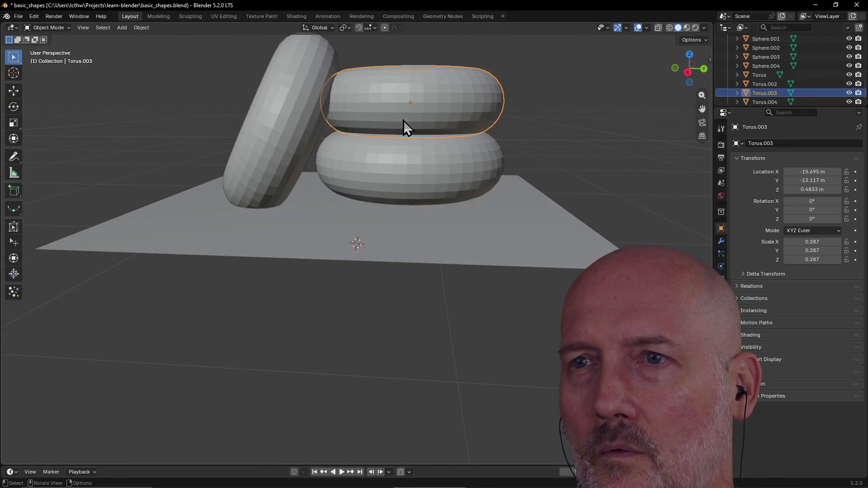
left_click(411, 172, "shift")
key("g")
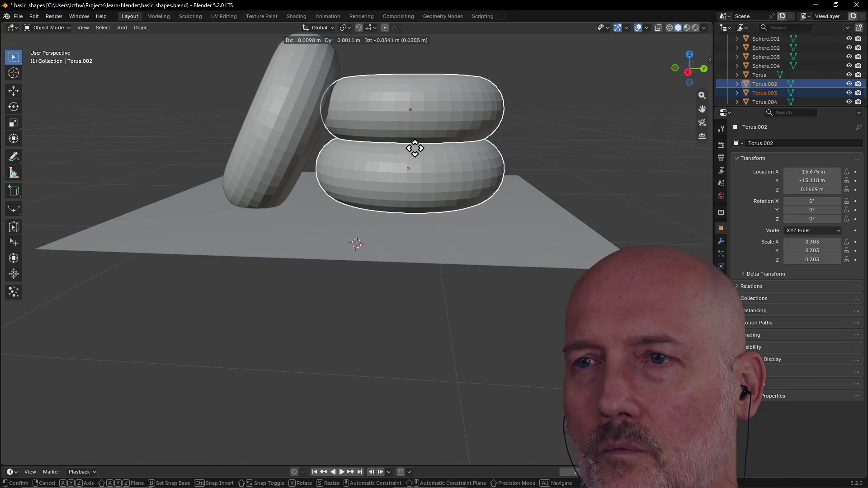
left_click(413, 147)
scroll(302, 147, "down", 4)
left_click(310, 176)
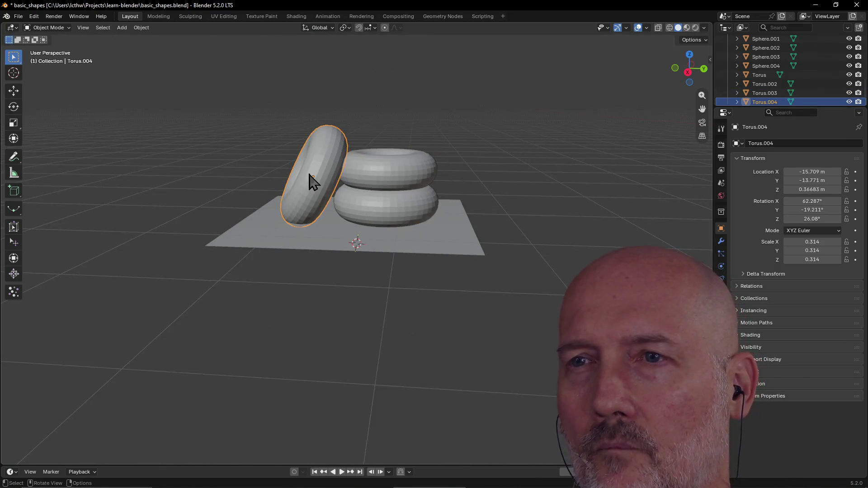
key("g")
left_click(312, 173)
Clear the selection and save basic_shapes.blend.
left_click(364, 192)
mouse_move(364, 192)
middle_mouse_down()
mouse_move(238, 248)
mouse_move(169, 238)
mouse_move(161, 258)
mouse_move(50, 247)
mouse_move(86, 257)
middle_mouse_up()
left_click(50, 247)
key("ctrl+s")
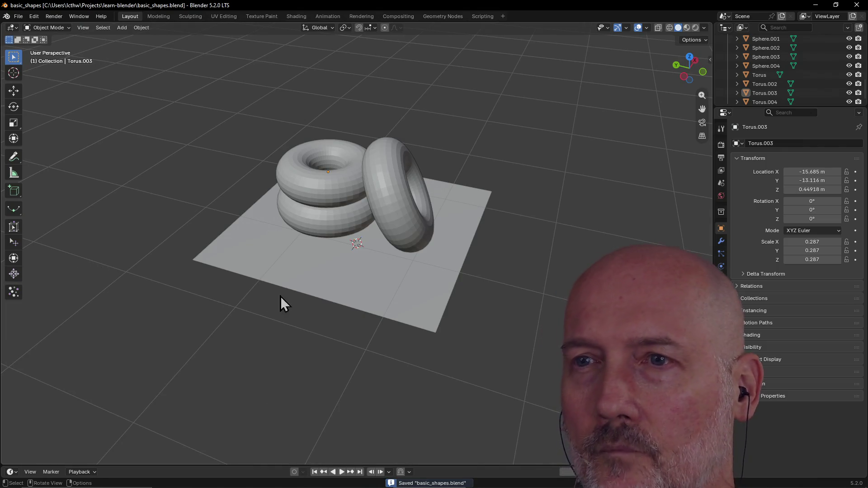
Box-select the torus plane and tori, deselect them, and bring the box and cylinder platforms into view.
scroll(305, 288, "down", 3)
mouse_move(305, 289)
middle_mouse_down()
mouse_move(456, 233)
mouse_move(397, 242)
mouse_move(205, 238)
mouse_move(411, 235)
mouse_move(104, 241)
mouse_move(74, 250)
mouse_move(253, 238)
mouse_move(319, 223)
mouse_move(354, 199)
mouse_move(296, 232)
mouse_move(281, 221)
middle_mouse_up()
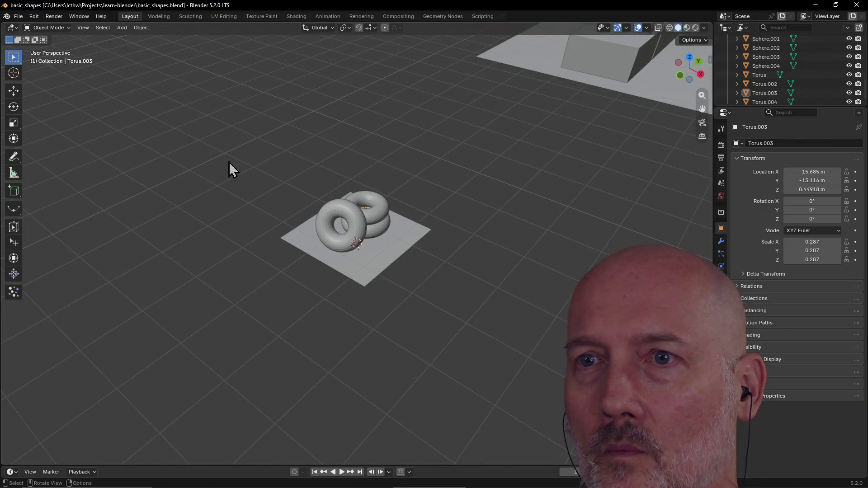
left_click_drag(236, 125, 476, 325)
middle_click_drag(476, 271, 416, 267)
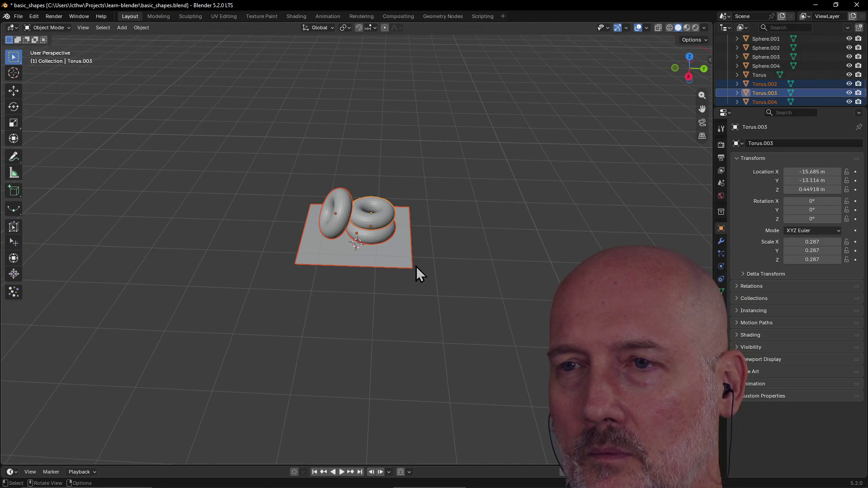
left_click(436, 316)
scroll(291, 291, "down", 5)
mouse_move(441, 296)
middle_mouse_down()
mouse_move(505, 295)
mouse_move(561, 252)
mouse_move(625, 225)
mouse_move(568, 252)
mouse_move(313, 269)
mouse_move(302, 214)
middle_mouse_up()
Move the torus plane and its three tori 5.1642 m along Y, then save basic_shapes.blend.
left_click_drag(302, 214, 427, 291)
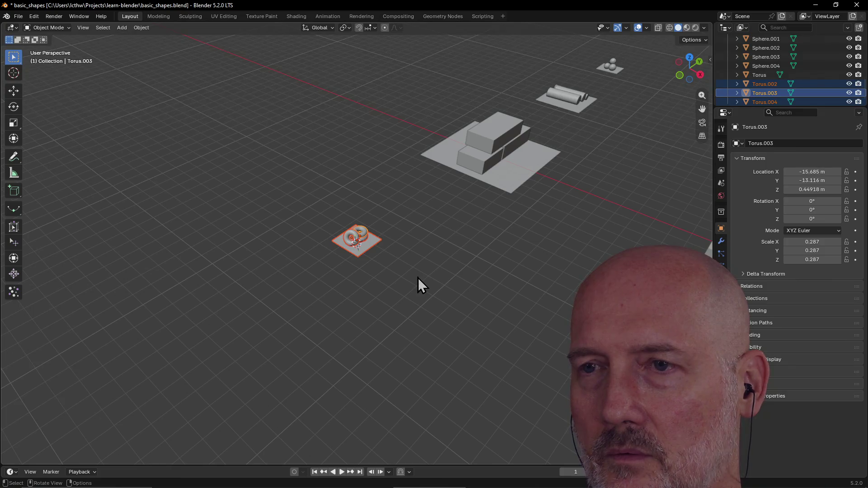
key("g")
key("y")
left_click(474, 238)
mouse_move(473, 237)
middle_mouse_down()
mouse_move(552, 202)
mouse_move(503, 183)
mouse_move(517, 201)
mouse_move(521, 229)
mouse_move(510, 245)
mouse_move(461, 242)
middle_mouse_up()
left_click(461, 241)
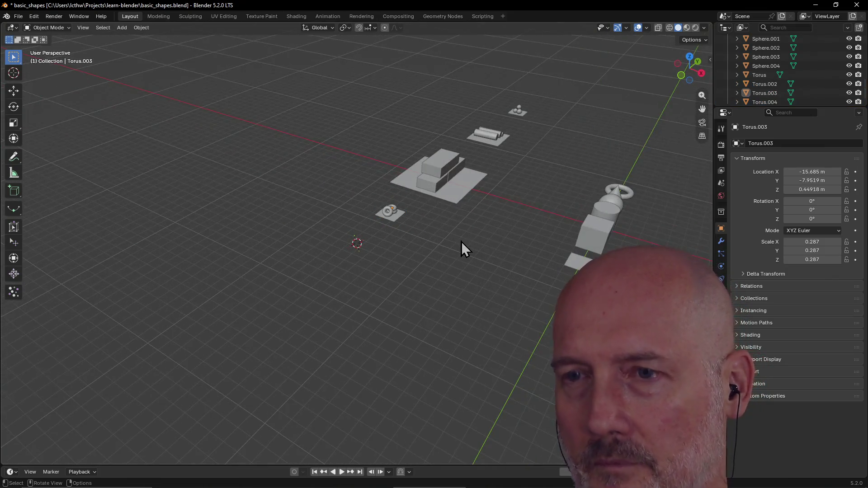
key("ctrl+s")
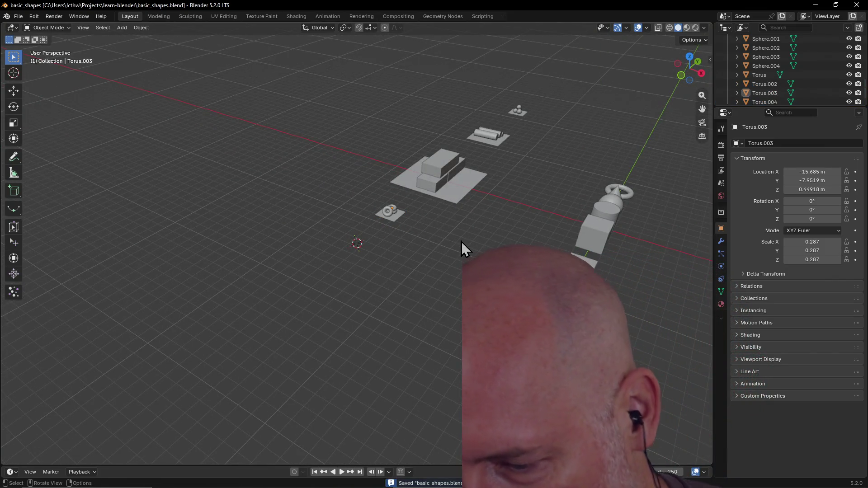
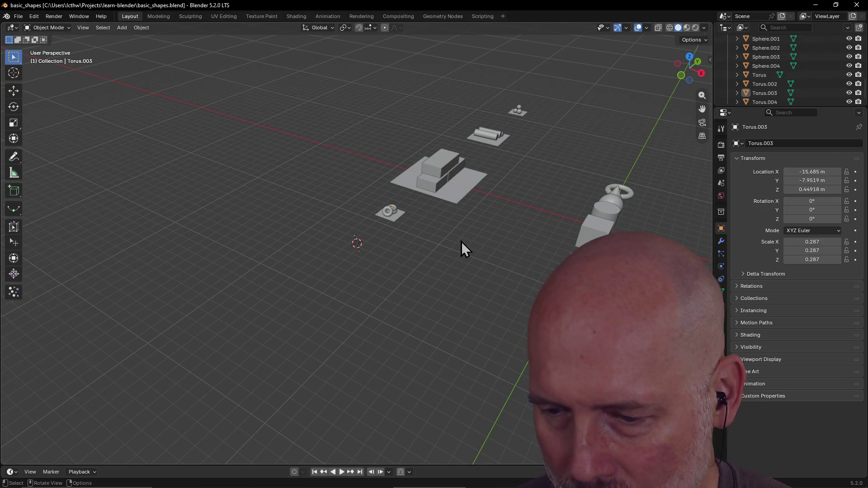
Frame the upright torus Torus.004 and orbit to check the two stacked tori.
scroll(447, 170, "up", 5)
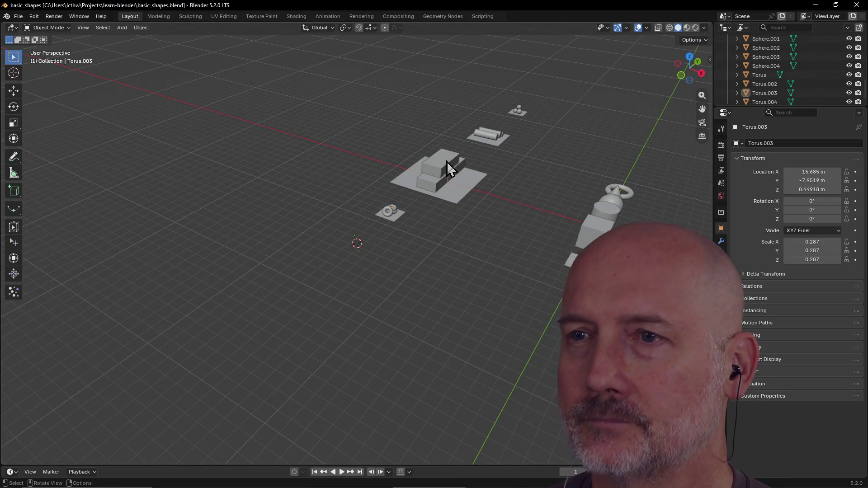
left_click(454, 174)
middle_click_drag(452, 169, 460, 146)
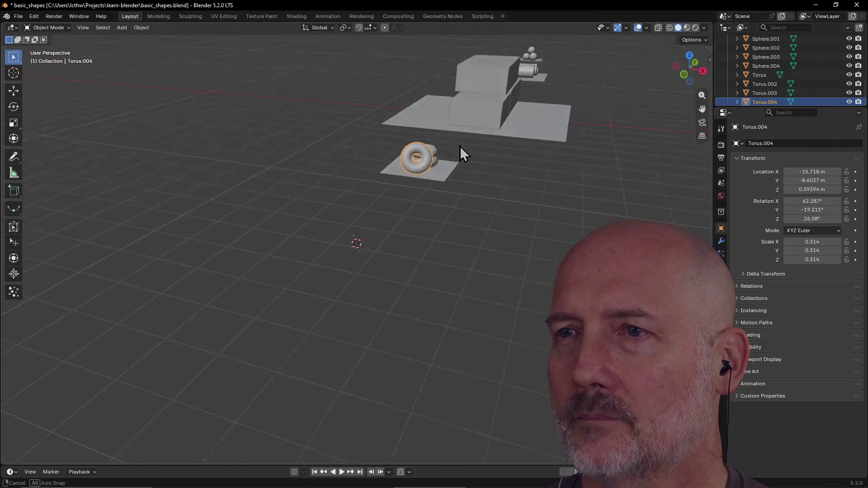
key("grave")
left_click(525, 177)
scroll(519, 168, "down", 5)
middle_click_drag(519, 167, 454, 217)
left_click(453, 211)
left_click(430, 288)
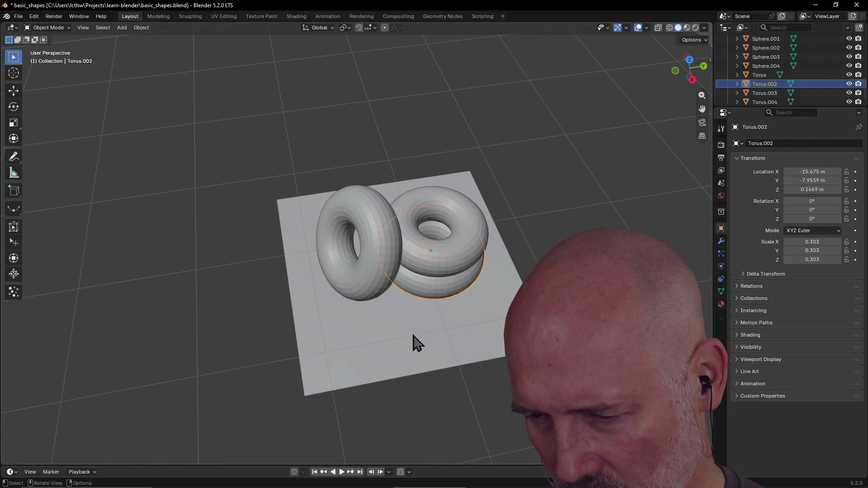
Orbit around the tori, selecting Torus.002, Torus.003, Torus.004 and the plane in turn.
middle_click_drag(254, 367, 258, 363)
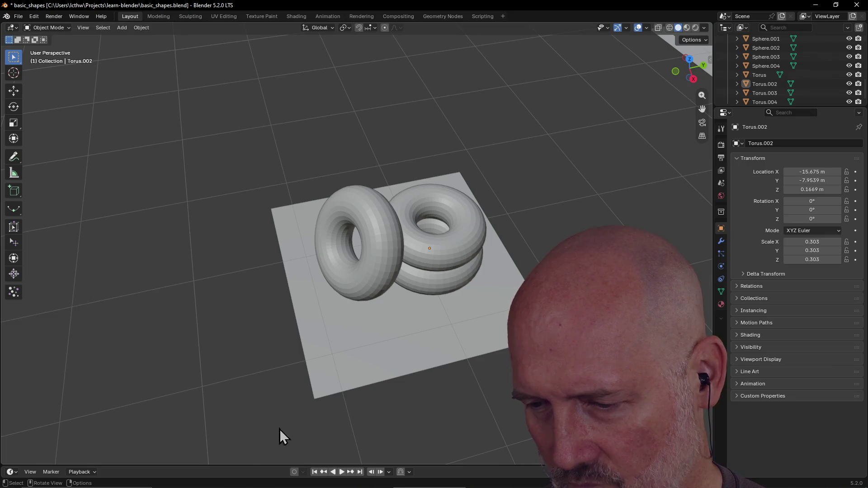
middle_click_drag(237, 408, 300, 359)
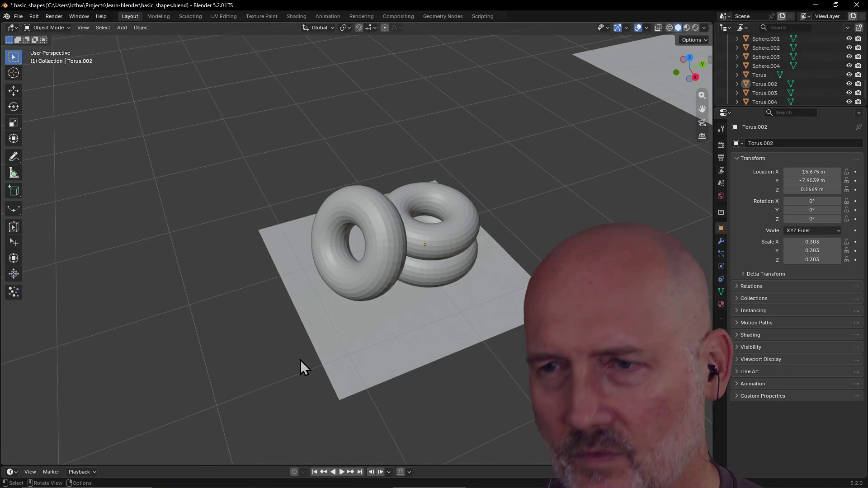
left_click(384, 283)
mouse_move(385, 283)
middle_mouse_down()
mouse_move(357, 284)
mouse_move(368, 287)
middle_mouse_up()
left_click(411, 293)
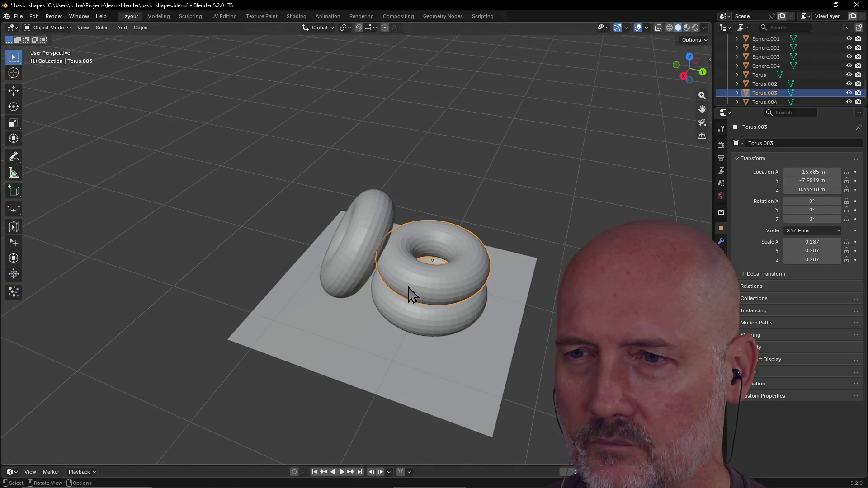
left_click(430, 341)
mouse_move(429, 341)
middle_mouse_down()
mouse_move(453, 298)
mouse_move(410, 323)
middle_mouse_up()
left_click(428, 292)
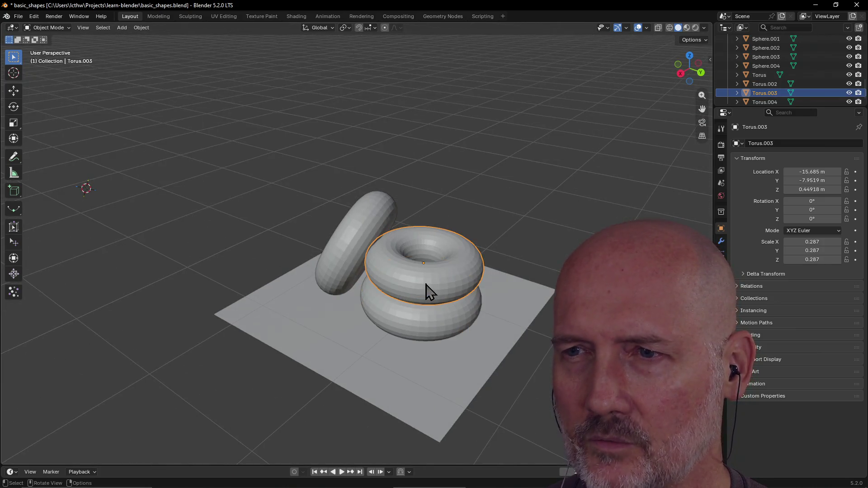
left_click(355, 254)
middle_click_drag(345, 261, 408, 305)
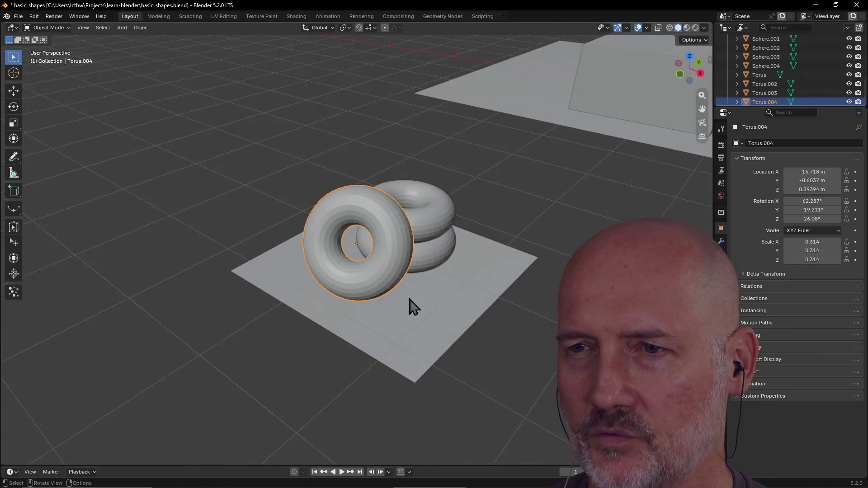
left_click(341, 370)
mouse_move(342, 370)
middle_mouse_down()
mouse_move(353, 362)
mouse_move(253, 364)
mouse_move(509, 333)
mouse_move(405, 337)
mouse_move(299, 309)
mouse_move(252, 311)
mouse_move(456, 285)
mouse_move(408, 276)
middle_mouse_up()
left_click(408, 282)
left_click(403, 300)
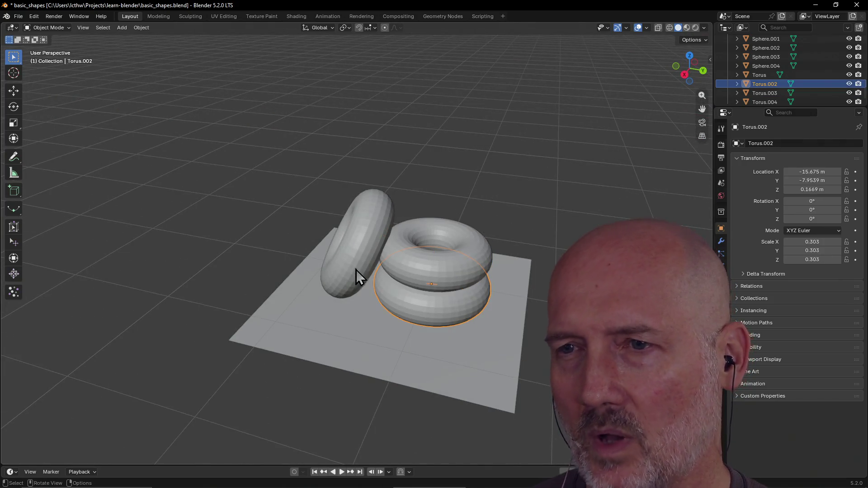
left_click(356, 270)
middle_click_drag(333, 277, 354, 400)
left_click(428, 373)
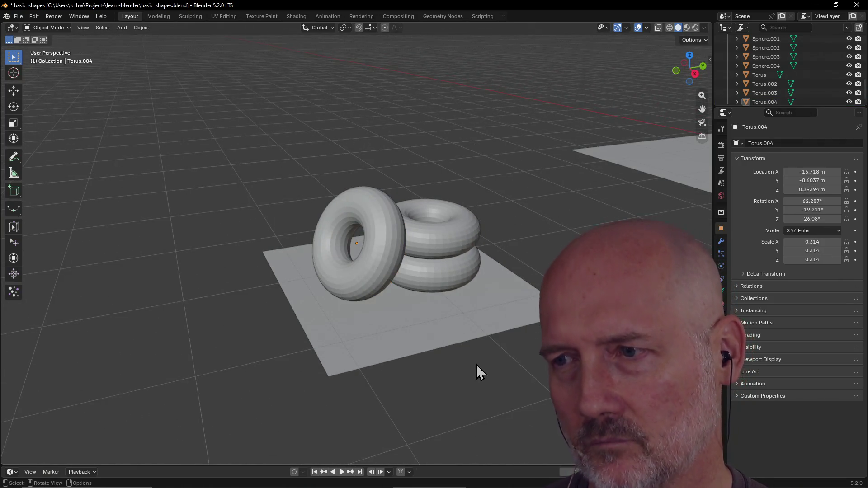
middle_click_drag(476, 364, 400, 357)
left_click(398, 318)
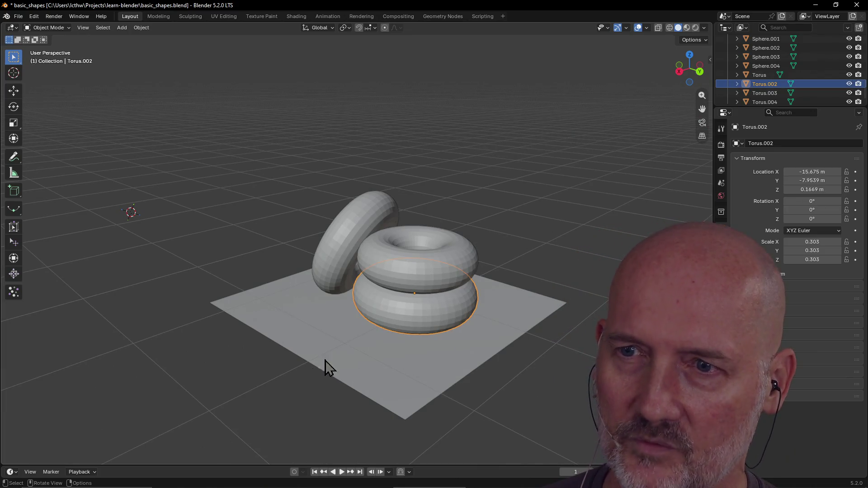
left_click(292, 380)
mouse_move(292, 379)
middle_mouse_down()
mouse_move(374, 370)
mouse_move(385, 294)
mouse_move(365, 293)
mouse_move(353, 310)
mouse_move(227, 313)
mouse_move(343, 330)
mouse_move(379, 276)
middle_mouse_up()
left_click(378, 275)
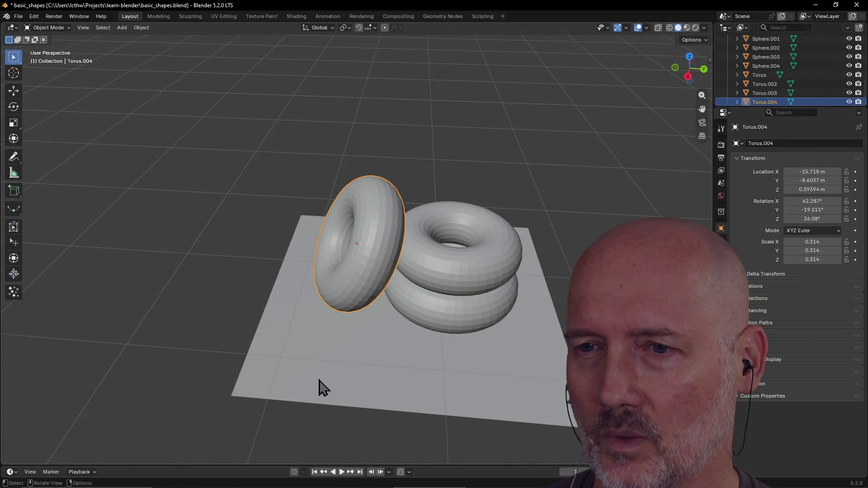
left_click(319, 379)
Swing the view to lower angles and re-inspect the stacked tori and Plane.004.
mouse_move(184, 335)
middle_mouse_down()
mouse_move(254, 300)
mouse_move(220, 301)
mouse_move(178, 313)
mouse_move(352, 320)
mouse_move(223, 316)
middle_mouse_up()
scroll(368, 315, "down", 2)
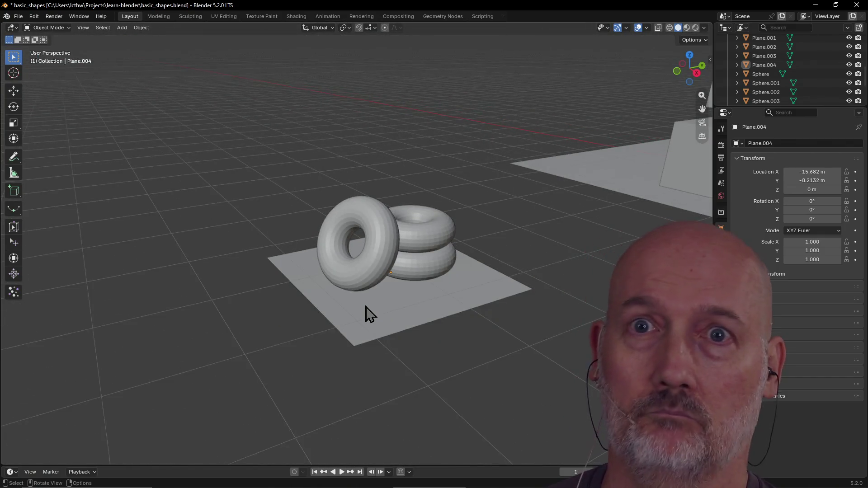
scroll(480, 291, "up", 2)
middle_click_drag(480, 293, 363, 280)
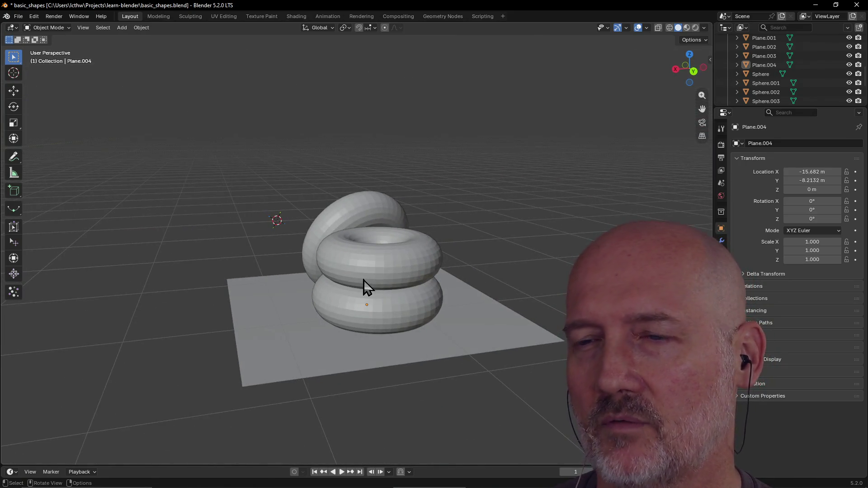
left_click(363, 281)
left_click(350, 312)
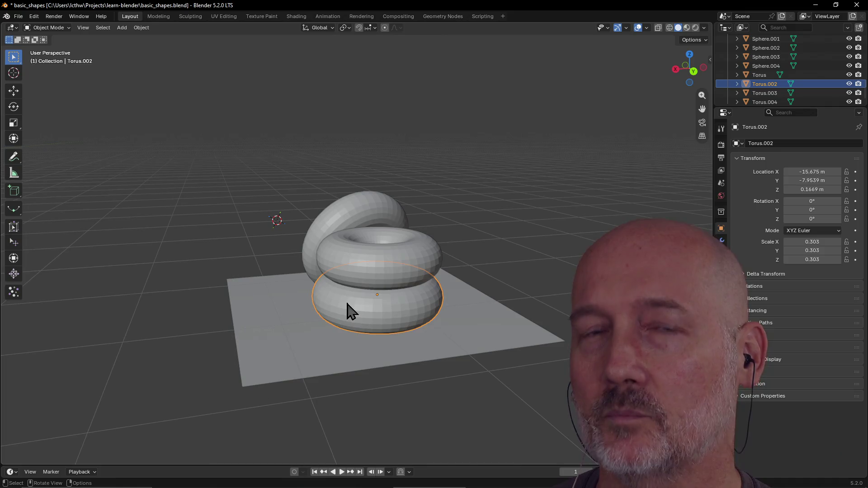
left_click(200, 280)
middle_click_drag(201, 280, 335, 299)
left_click(336, 300)
mouse_move(452, 260)
middle_mouse_down()
mouse_move(420, 246)
mouse_move(440, 267)
middle_mouse_up()
left_click(441, 267)
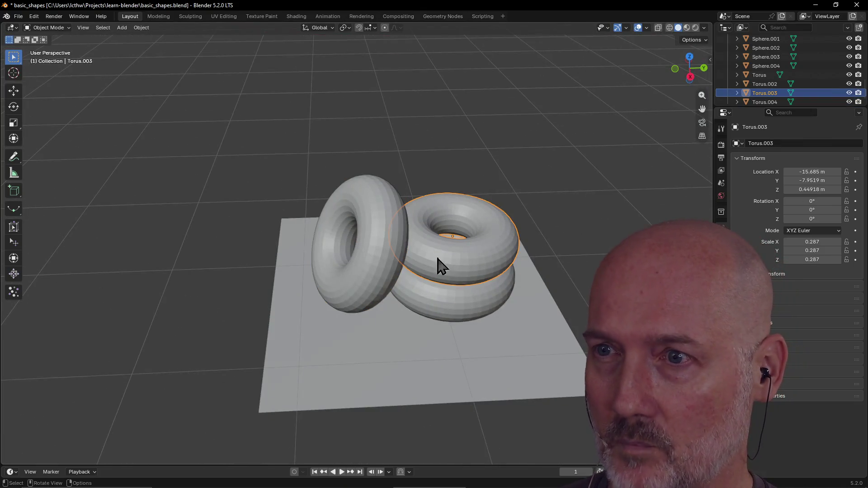
left_click(447, 307)
mouse_move(448, 304)
middle_mouse_down()
mouse_move(405, 310)
mouse_move(413, 307)
middle_mouse_up()
left_click(413, 307)
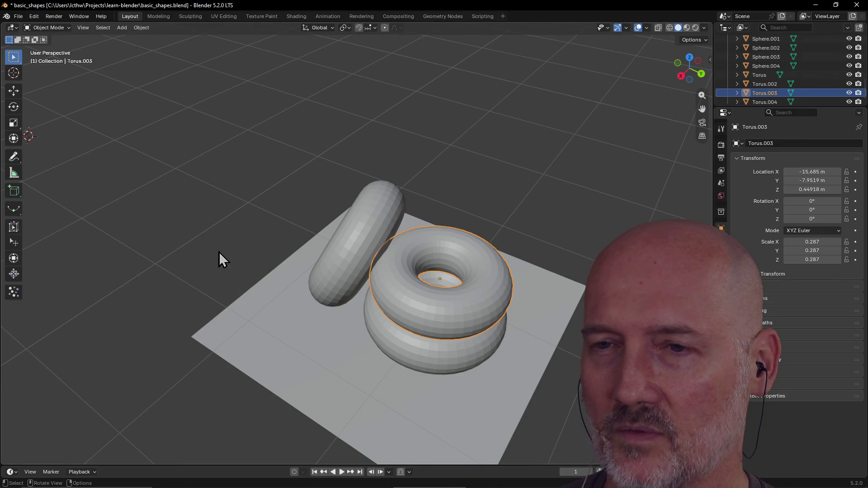
left_click(218, 252)
middle_click_drag(219, 252, 305, 226)
left_click(416, 329)
middle_click_drag(416, 329, 382, 350)
left_click(447, 305)
left_click(356, 287)
left_click(167, 292)
middle_click_drag(168, 292, 209, 280)
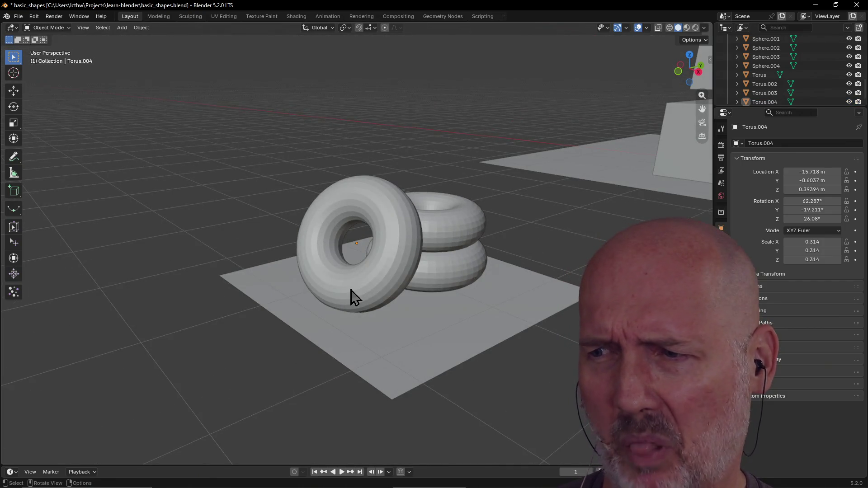
left_click(364, 354)
left_click(265, 359)
mouse_move(241, 360)
middle_mouse_down()
mouse_move(202, 365)
mouse_move(351, 364)
mouse_move(281, 348)
mouse_move(393, 327)
mouse_move(242, 316)
mouse_move(283, 308)
middle_mouse_up()
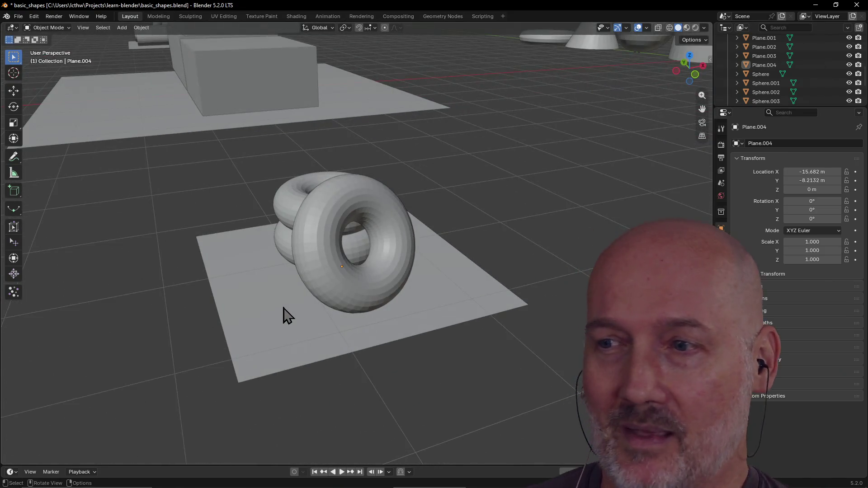
middle_click_drag(307, 281, 365, 276)
left_click(280, 240)
left_click(265, 278)
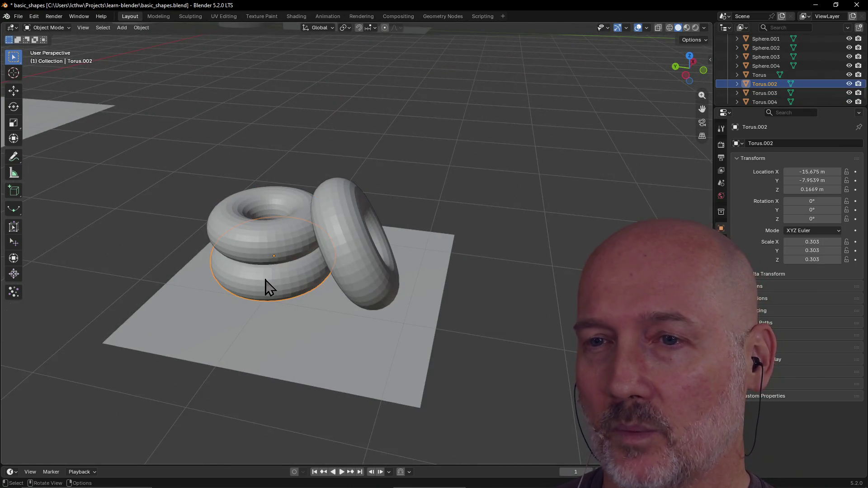
left_click(273, 323)
mouse_move(273, 323)
middle_mouse_down()
mouse_move(300, 323)
mouse_move(332, 385)
middle_mouse_up()
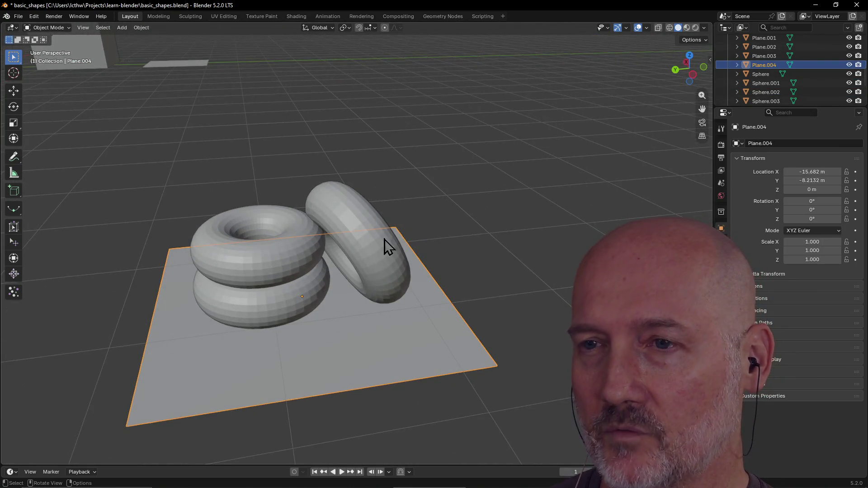
left_click(373, 264)
Orbit to see Torus.004 face-on, then view the tori from above and the front.
mouse_move(484, 210)
middle_mouse_down()
mouse_move(381, 219)
mouse_move(406, 221)
middle_mouse_up()
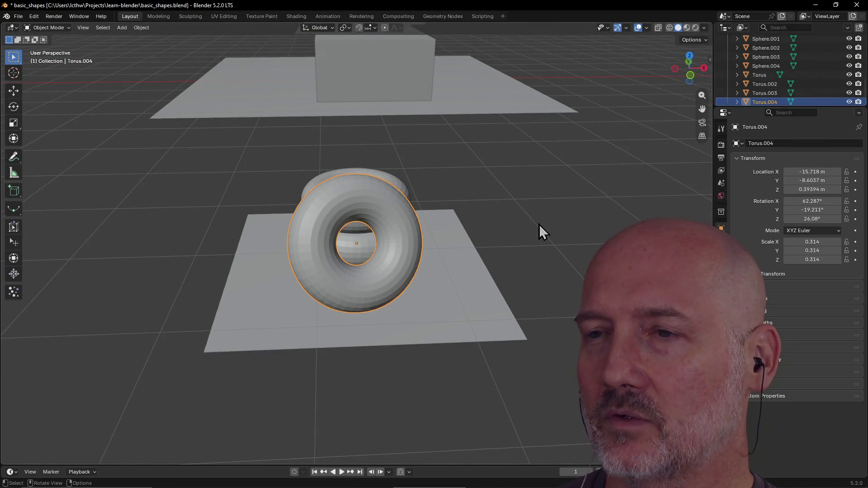
scroll(539, 224, "up", 3)
middle_click_drag(538, 224, 435, 257)
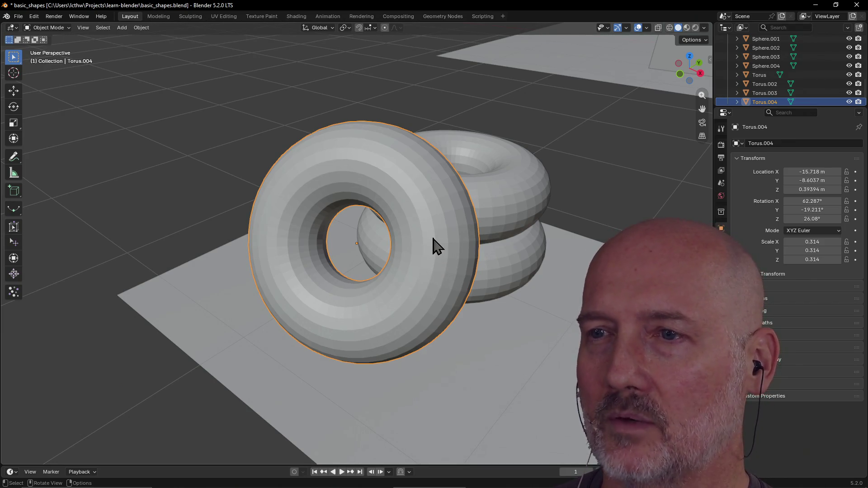
scroll(455, 251, "down", 5)
middle_click_drag(455, 251, 387, 252)
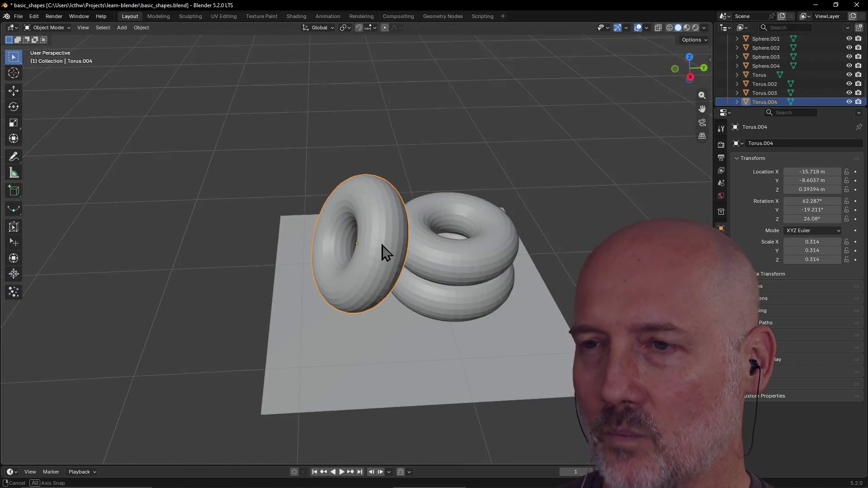
left_click(432, 270)
mouse_move(433, 270)
middle_mouse_down()
mouse_move(447, 305)
mouse_move(430, 246)
middle_mouse_up()
left_click(449, 300)
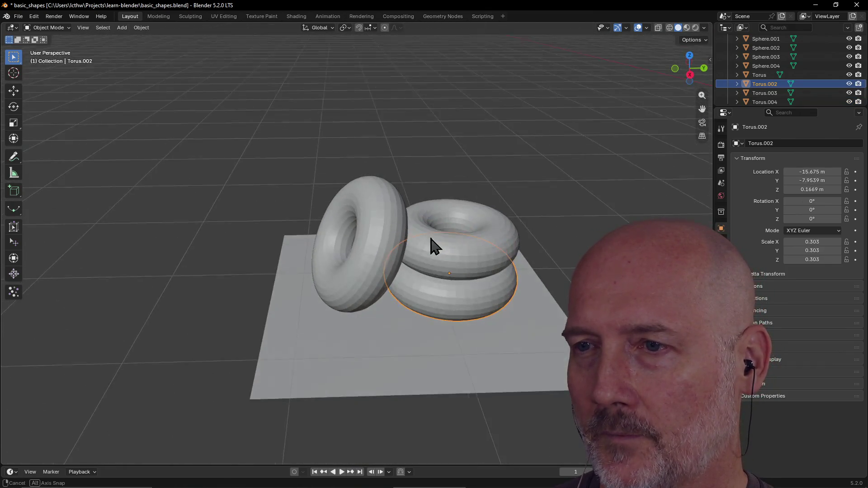
left_click(442, 345)
scroll(437, 357, "down", 4)
mouse_move(417, 361)
middle_mouse_down()
mouse_move(564, 354)
mouse_move(425, 358)
mouse_move(486, 330)
mouse_move(514, 304)
mouse_move(410, 316)
mouse_move(397, 279)
mouse_move(459, 258)
mouse_move(457, 243)
middle_mouse_up()
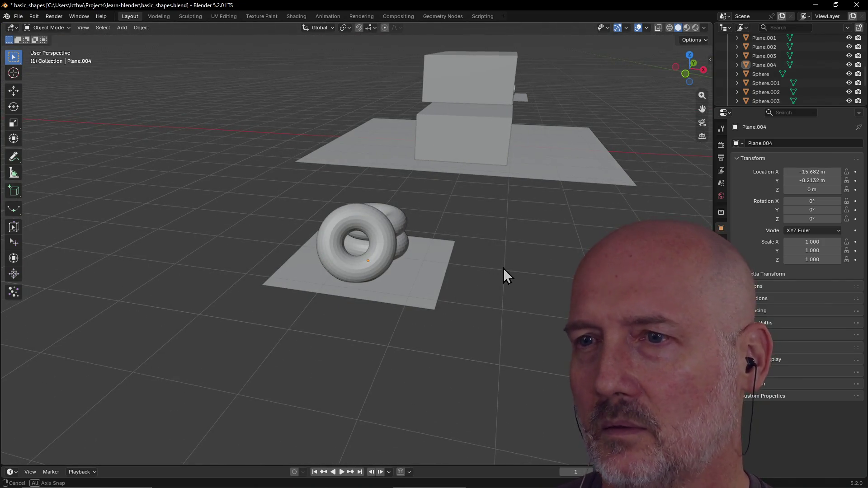
middle_click_drag(503, 267, 450, 278)
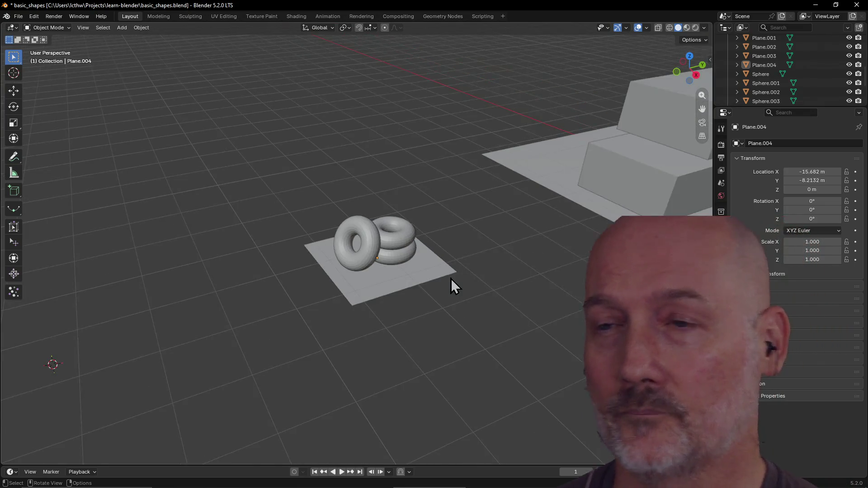
mouse_move(406, 352)
middle_mouse_down()
mouse_move(469, 348)
mouse_move(500, 333)
mouse_move(489, 324)
mouse_move(397, 335)
mouse_move(240, 333)
mouse_move(284, 316)
mouse_move(475, 324)
middle_mouse_up()
Check the tori and plane once more from the other side, then bring up the Leonardo sketch.
left_click(426, 351)
left_click(305, 391)
mouse_move(305, 391)
middle_mouse_down()
mouse_move(407, 387)
mouse_move(350, 374)
mouse_move(382, 300)
mouse_move(438, 260)
middle_mouse_up()
scroll(406, 387, "down", 2)
left_click(432, 267)
left_click(395, 275)
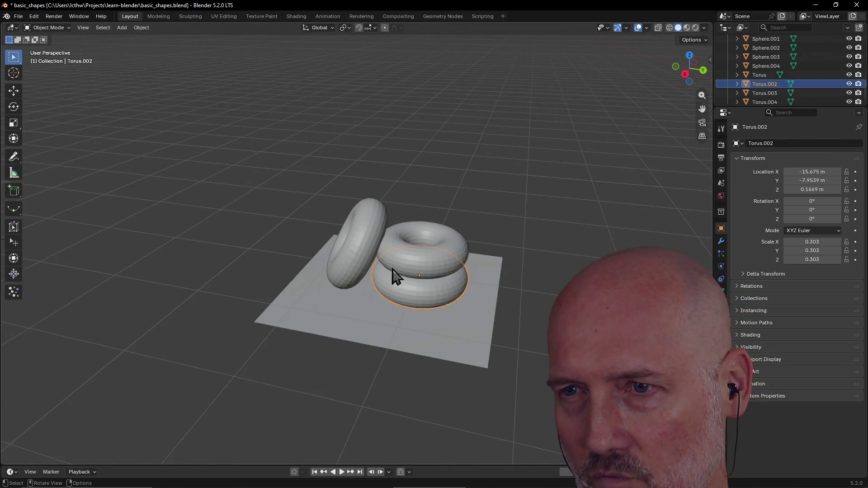
left_click(362, 253)
left_click(319, 329)
middle_click_drag(297, 324, 368, 309)
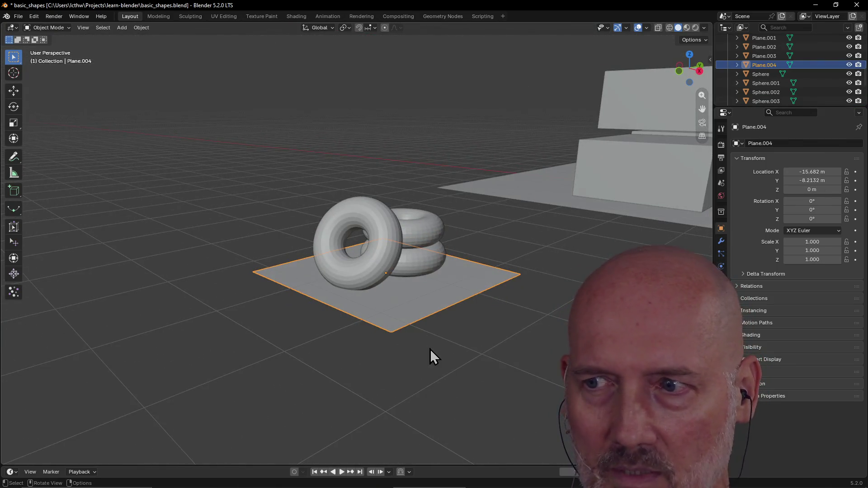
scroll(416, 293, "up", 2)
mouse_move(416, 293)
middle_mouse_down()
mouse_move(519, 315)
mouse_move(406, 329)
mouse_move(314, 303)
mouse_move(212, 319)
mouse_move(154, 316)
middle_mouse_up()
scroll(277, 337, "down", 2)
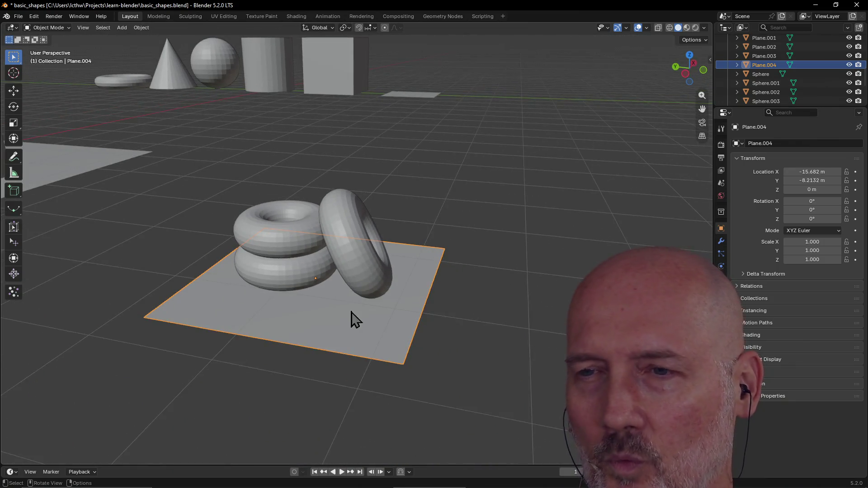
mouse_move(428, 277)
middle_mouse_down()
mouse_move(360, 285)
mouse_move(343, 277)
middle_mouse_up()
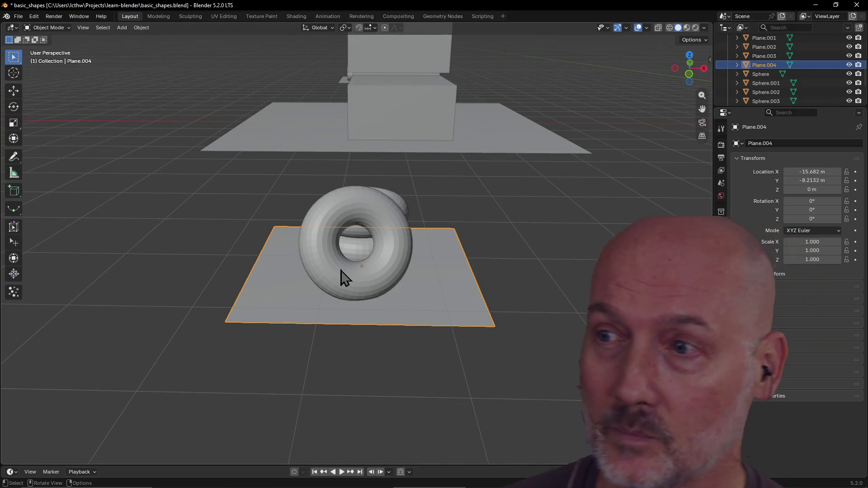
left_click(341, 271)
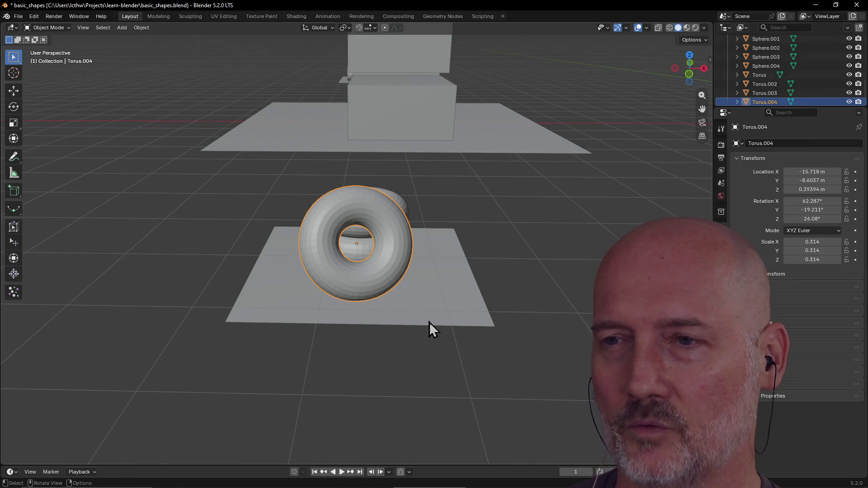
left_click(472, 312)
left_click(526, 291)
mouse_move(538, 275)
middle_mouse_down()
mouse_move(393, 263)
mouse_move(515, 289)
mouse_move(388, 267)
middle_mouse_up()
left_click(387, 267)
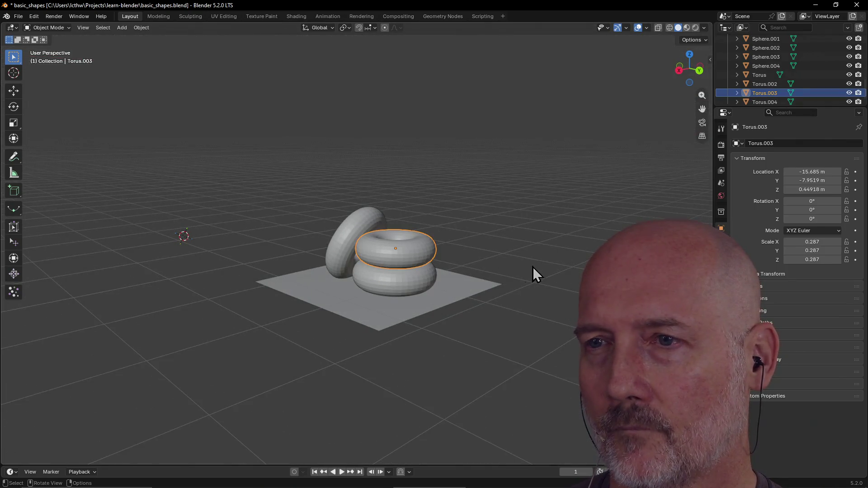
left_click(529, 321)
mouse_move(528, 321)
middle_mouse_down()
mouse_move(422, 347)
mouse_move(499, 333)
mouse_move(583, 335)
middle_mouse_up()
scroll(422, 347, "up", 5)
scroll(564, 333, "down", 4)
scroll(583, 334, "down", 3)
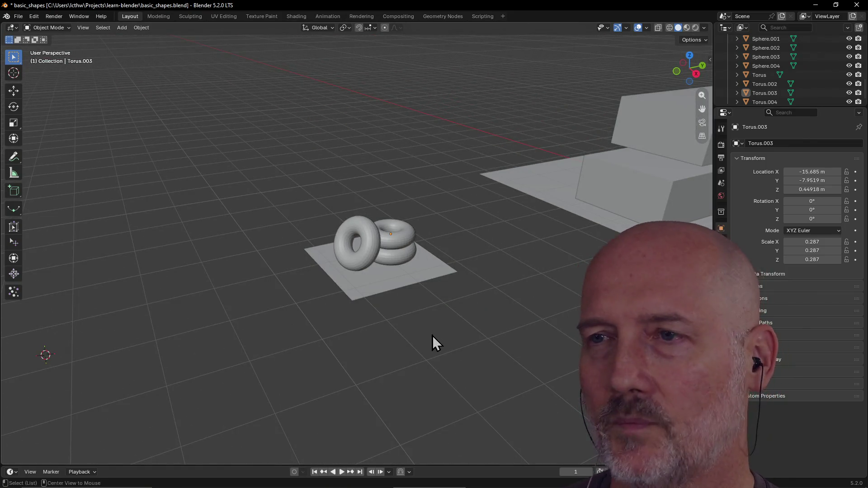
key("alt+Tab")
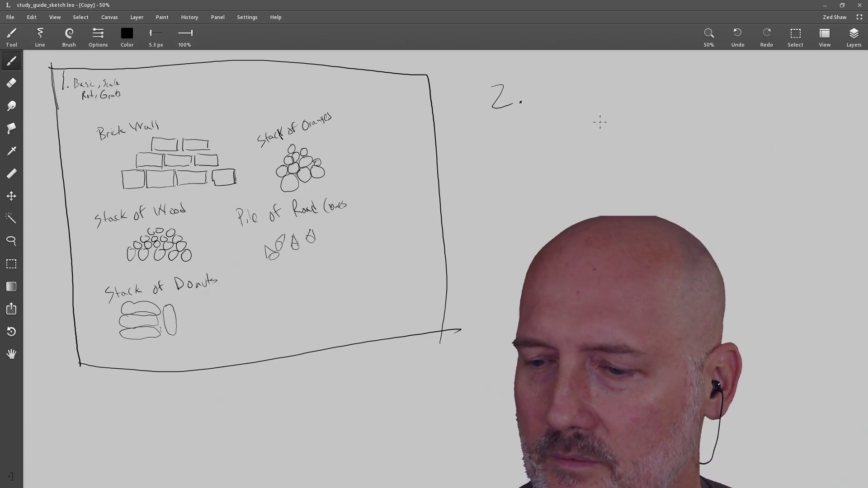
Handwrite 'Ins, Bev,' after item 2 of the study sketch and save it.
mouse_move(549, 73)
left_mouse_down()
mouse_move(552, 90)
mouse_move(557, 71)
left_mouse_up()
mouse_move(547, 97)
left_mouse_down()
mouse_move(611, 93)
mouse_move(623, 81)
mouse_move(613, 93)
mouse_move(629, 84)
mouse_move(646, 90)
left_mouse_up()
left_click_drag(650, 78, 641, 91)
key("ctrl+s")
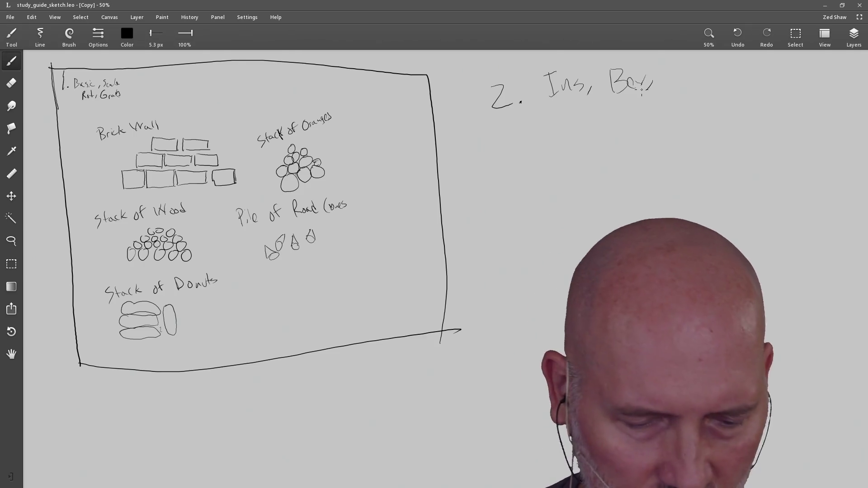
key("alt+Tab")
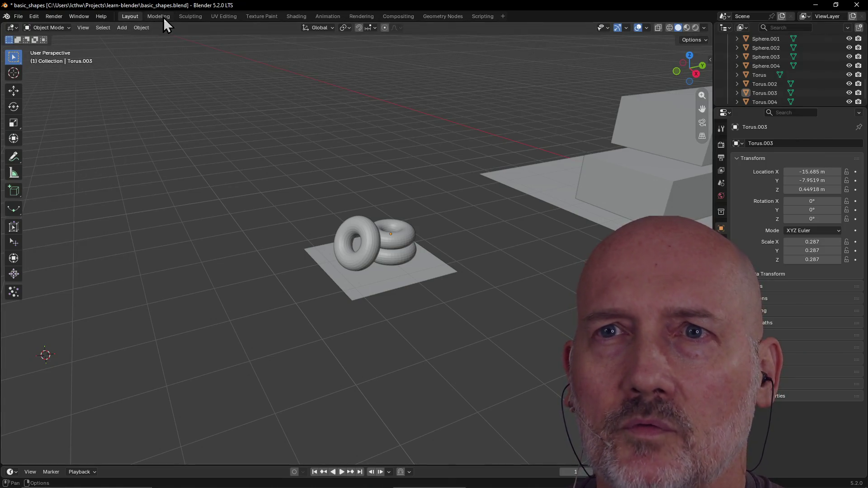
Switch Blender to the Modeling workspace in Edit Mode.
left_click(162, 16)
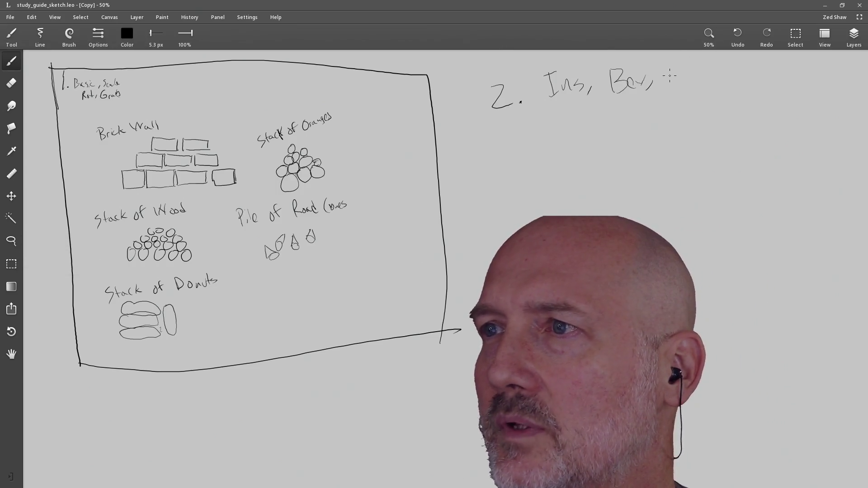
Handwrite 'Ext,' after 'Bev,' and 'Loop' below it, then save the sketch.
mouse_move(665, 70)
left_mouse_down()
mouse_move(666, 91)
mouse_move(669, 82)
mouse_move(687, 90)
left_mouse_up()
mouse_move(686, 77)
left_mouse_down()
mouse_move(677, 90)
mouse_move(696, 91)
mouse_move(698, 78)
left_mouse_up()
mouse_move(565, 105)
left_mouse_down()
mouse_move(583, 128)
mouse_move(587, 118)
left_mouse_up()
left_click_drag(598, 118, 604, 129)
left_click_drag(601, 112, 604, 122)
key("ctrl+s")
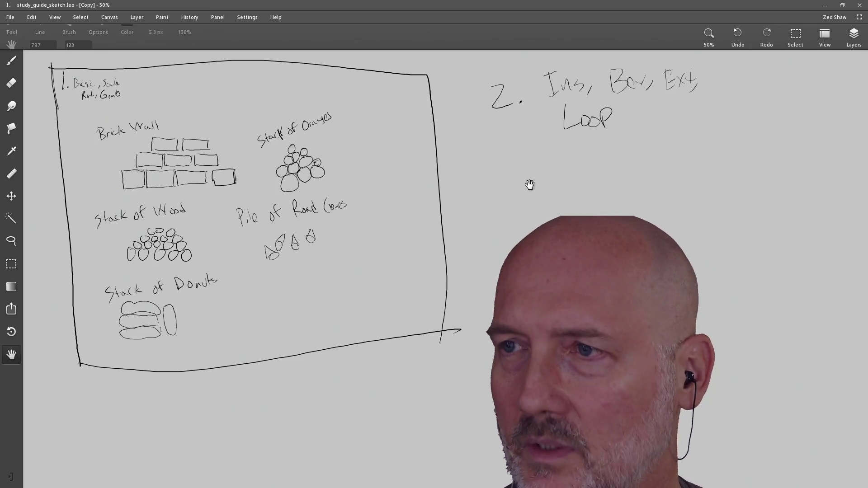
Pan the canvas so the notes sit on the left, then bring the study guide forward.
key("space")
mouse_move(622, 165)
left_mouse_down()
mouse_move(496, 186)
mouse_move(347, 174)
mouse_move(300, 208)
left_mouse_up()
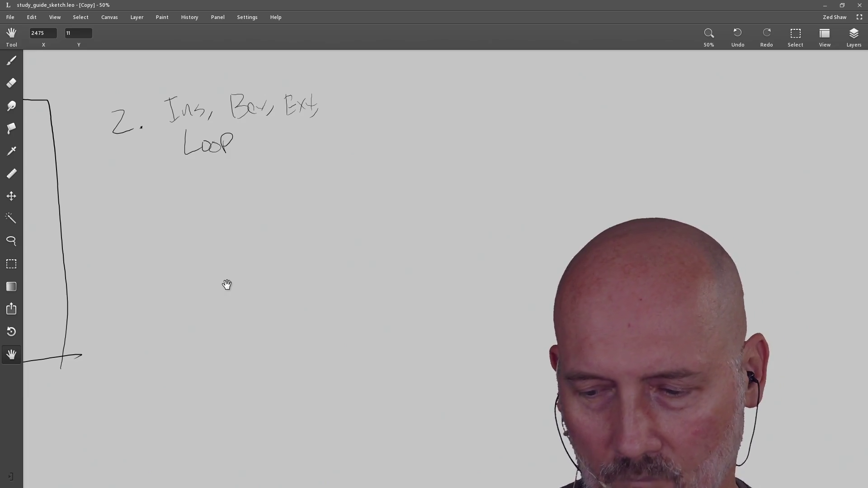
key("alt+Tab")
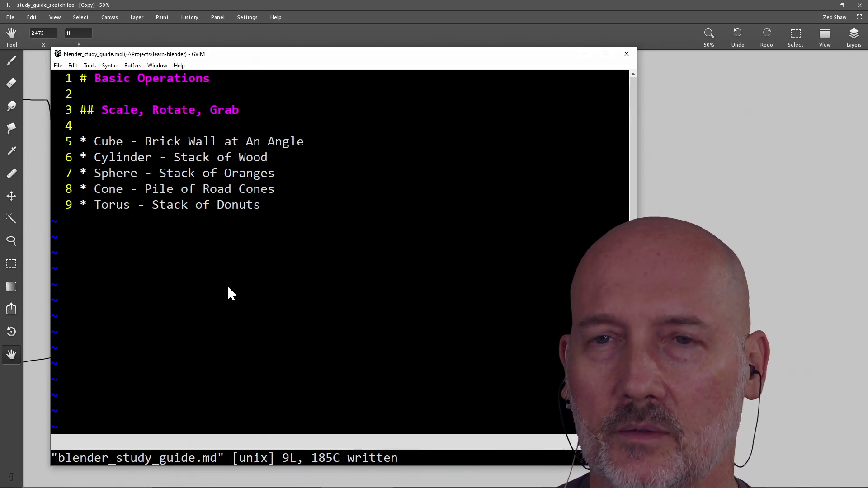
Add the line-11 heading '## Extrude, Loop, Inset, Bevel' below the Torus item.
key("o")
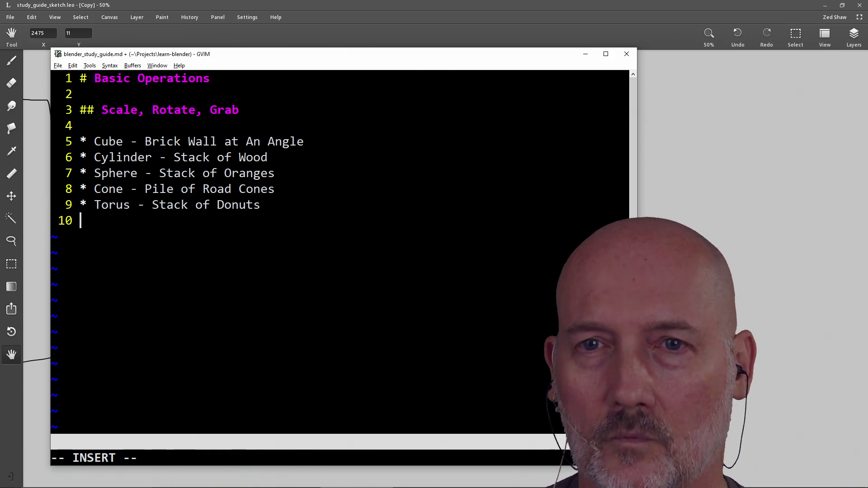
type("###")
key("BackSpace")
type("Inset, Be")
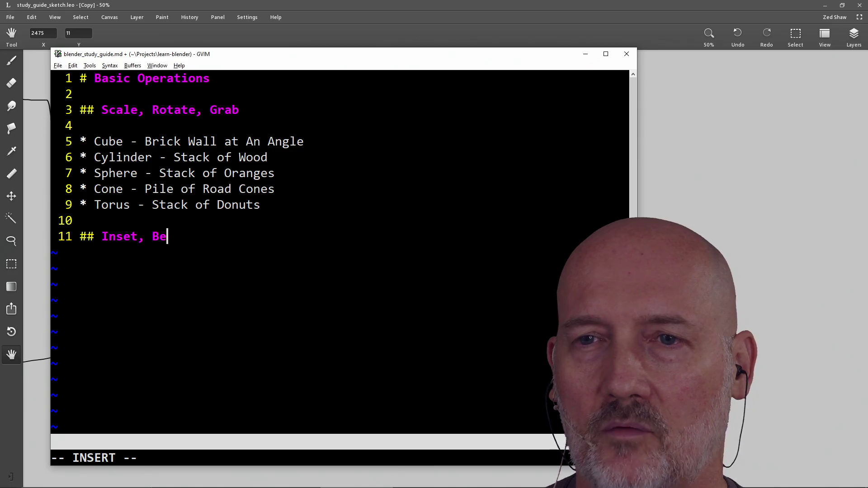
key("Escape")
key("h")
key("h")
key("h")
type("iExtrude,")
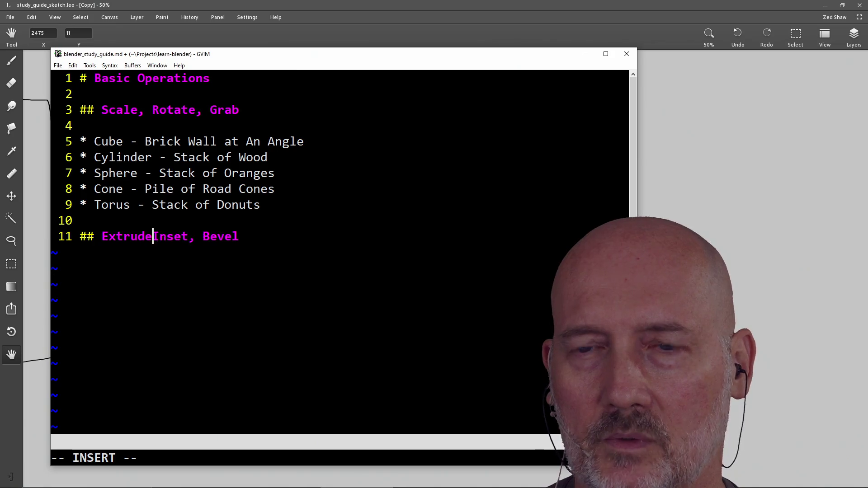
key("Escape")
key("l")
key("l")
key("l")
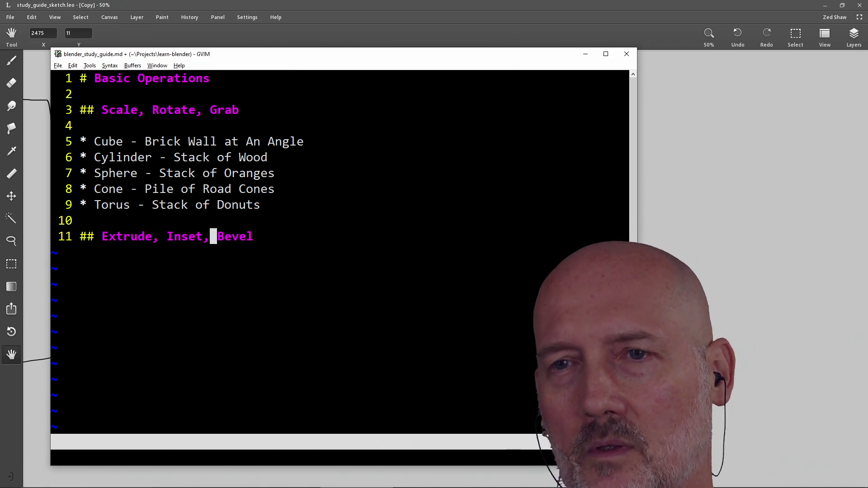
key("h")
key("h")
key("h")
key("h")
type("i Loo")
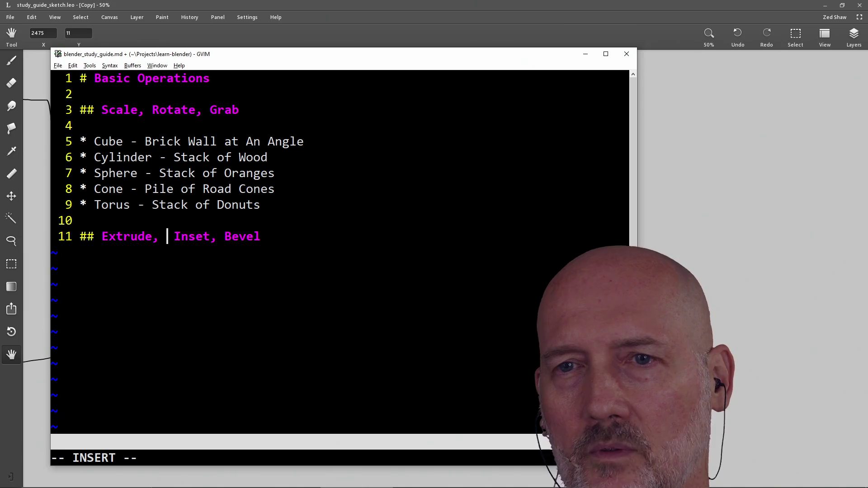
type("p,")
key("Escape")
key("l")
key("l")
key("l")
key("e")
Save the study guide with :w and return to the Blender scene.
key("dollar")
type(":wa")
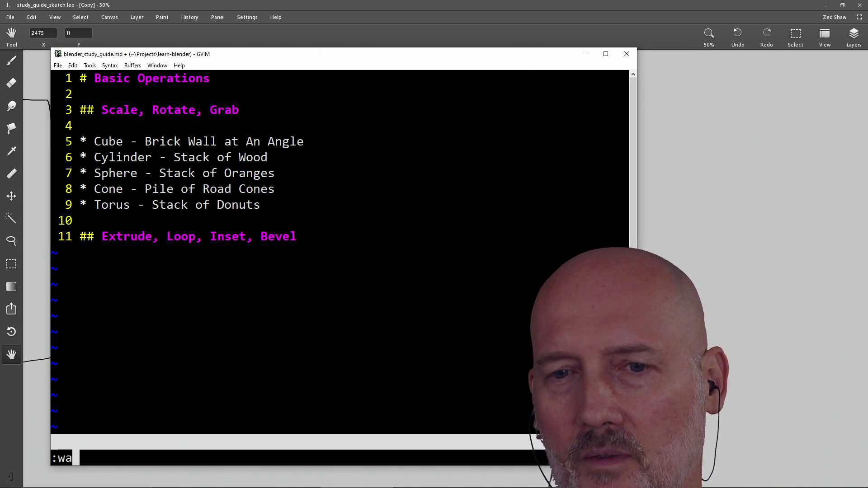
key("Return")
key("h")
key("h")
key("h")
key("h")
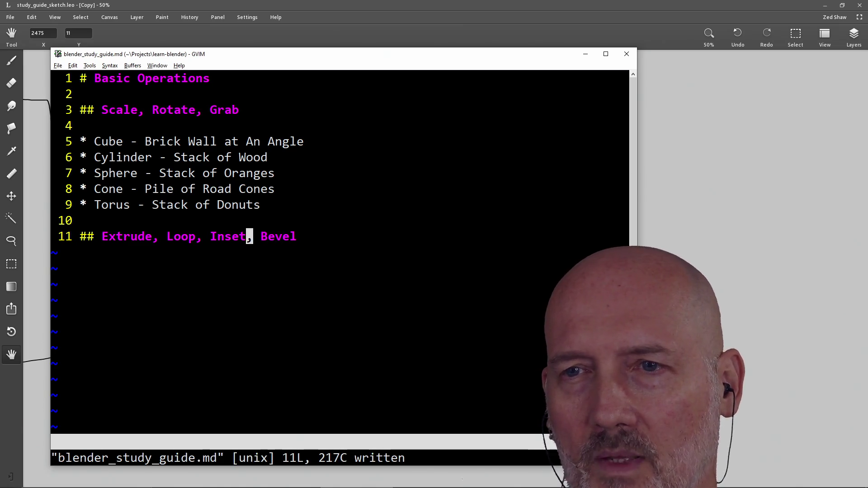
key("alt+Tab")
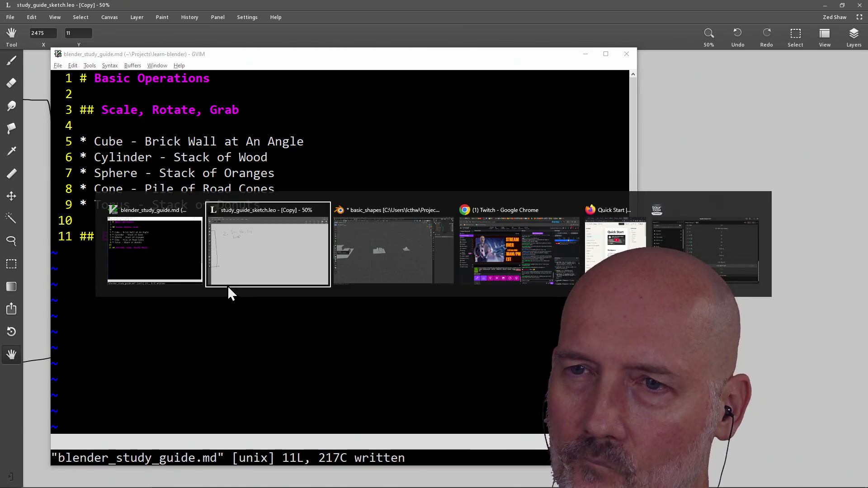
key("alt+Tab")
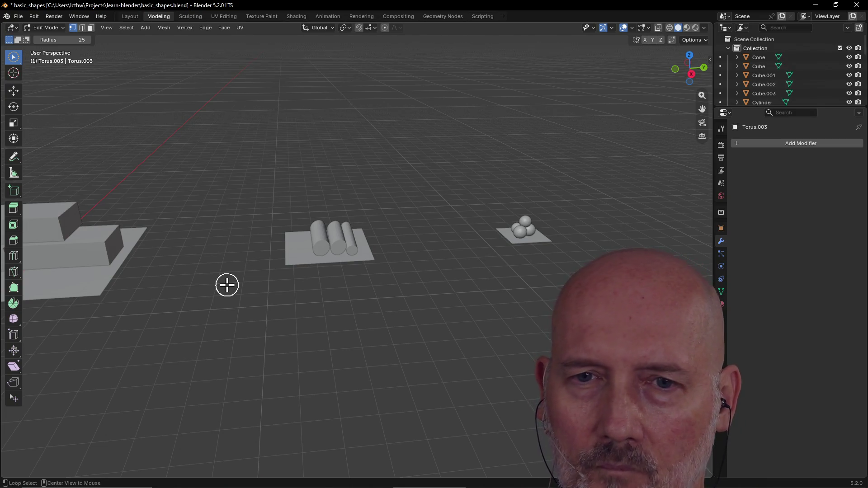
Add a bullet list of shapes ending in Cone under the Extrude heading and save with :w.
key("alt+Tab")
left_click(184, 236)
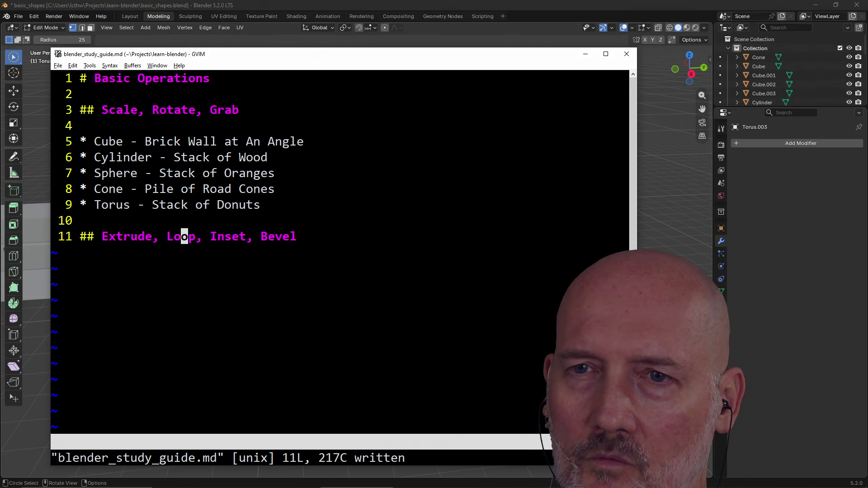
key("shift+a")
key("Return")
type("* Cube")
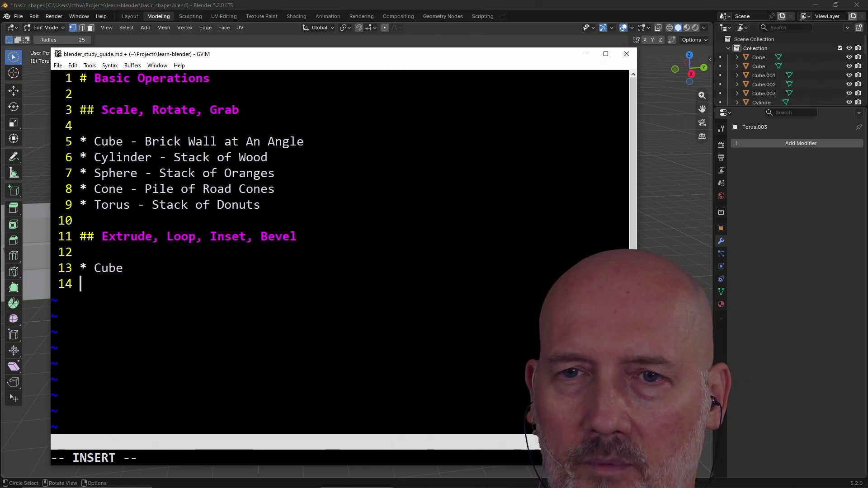
type("*")
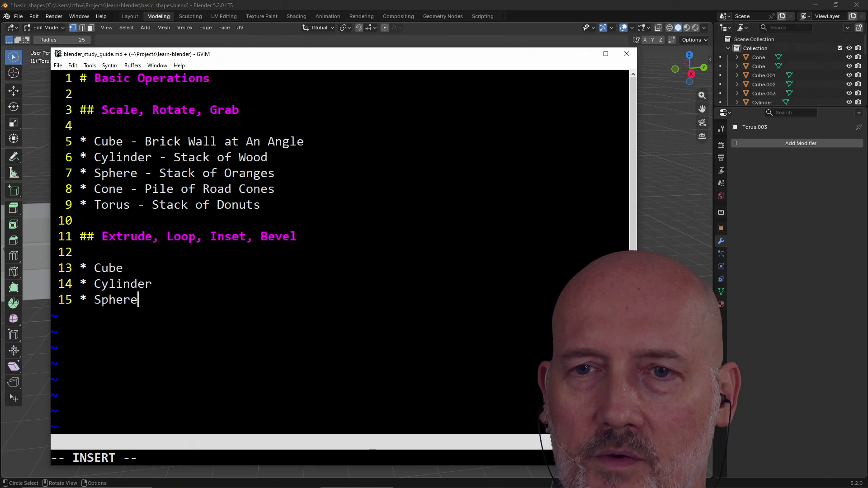
type("Cone")
key("Return")
type("* Torus")
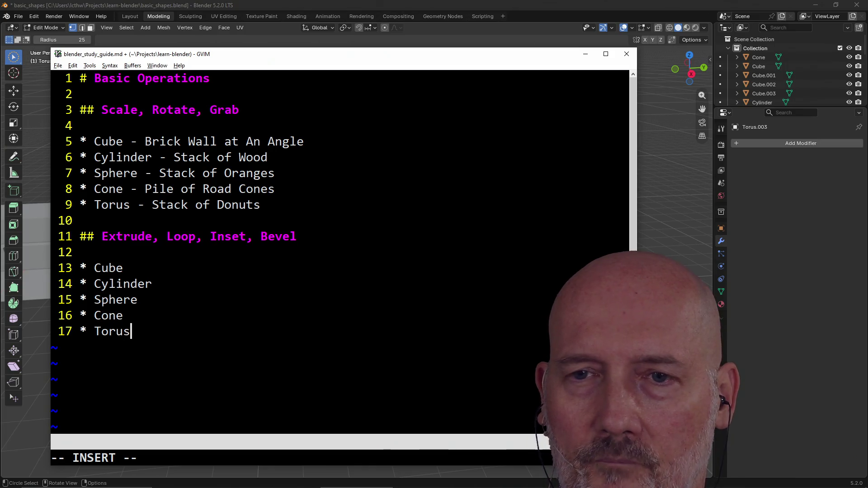
key("Escape")
type(":w")
key("Return")
Pair Cube with ' - Box' and Cylinder with ' - Cup', then open a new line below Torus.
key("k")
key("k")
key("k")
type("A -")
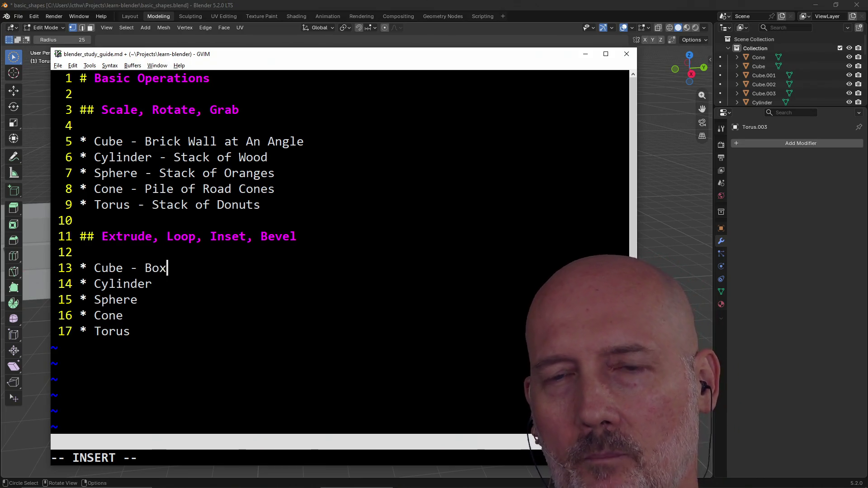
key("Escape")
key("h")
key("h")
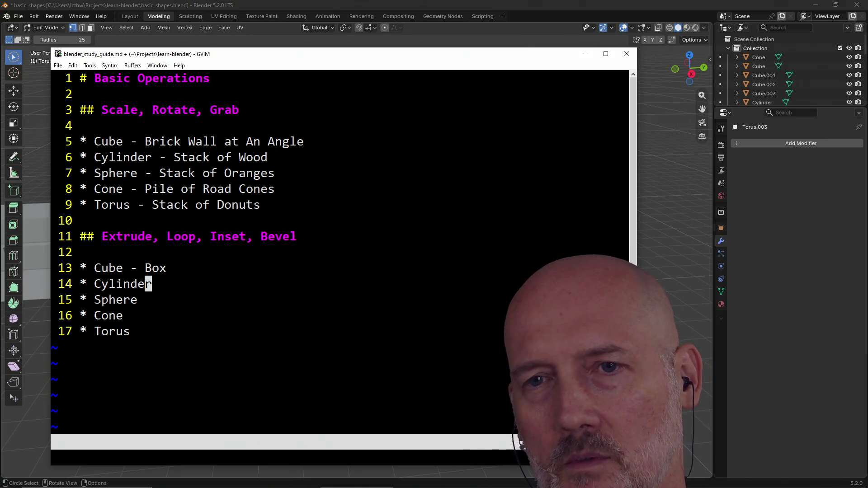
key("A")
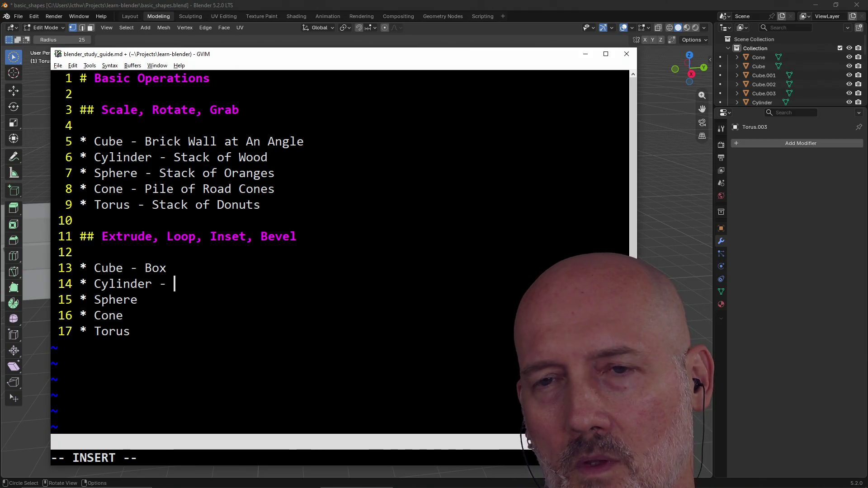
type("op")
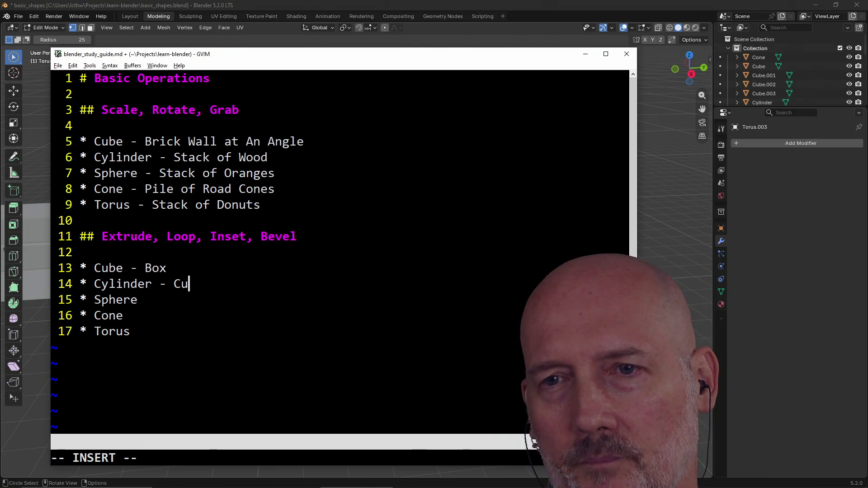
type("p")
key("Escape")
key("k")
key("k")
key("k")
key("j")
key("j")
key("j")
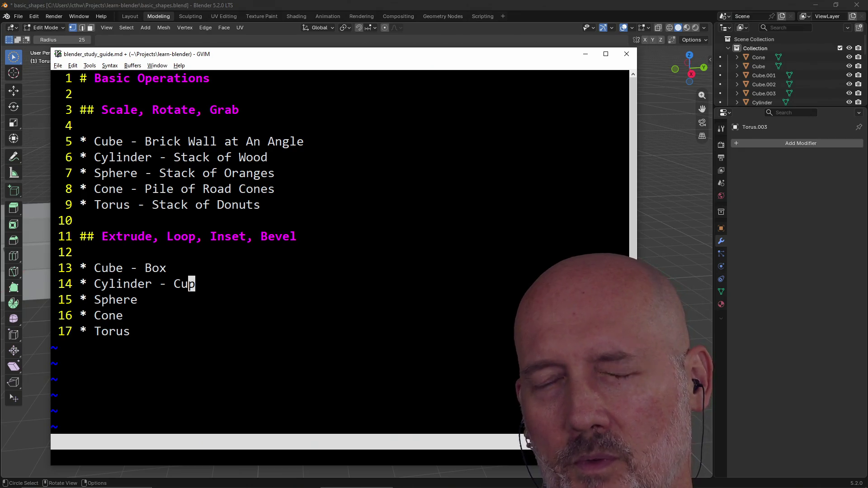
key("j")
key("j")
key("j")
key("o")
type("## Inset, Bevel")
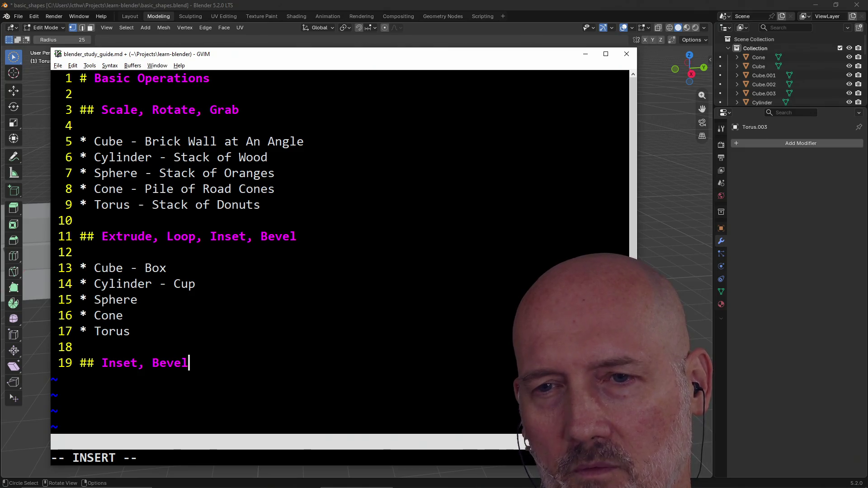
Trim 'Inset, Bevel' from the line 11 heading so it reads Extrude.
key("Escape")
key("k")
key("k")
key("k")
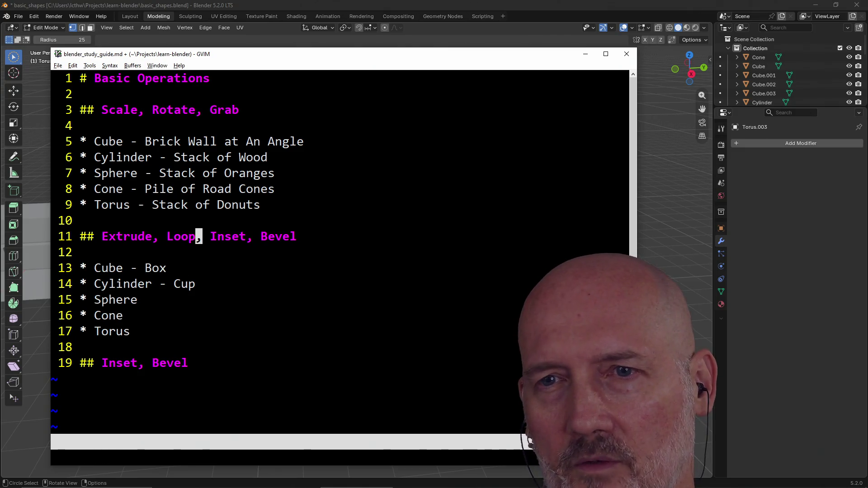
key("shift+d")
key("h")
key("h")
key("h")
key("j")
key("j")
key("k")
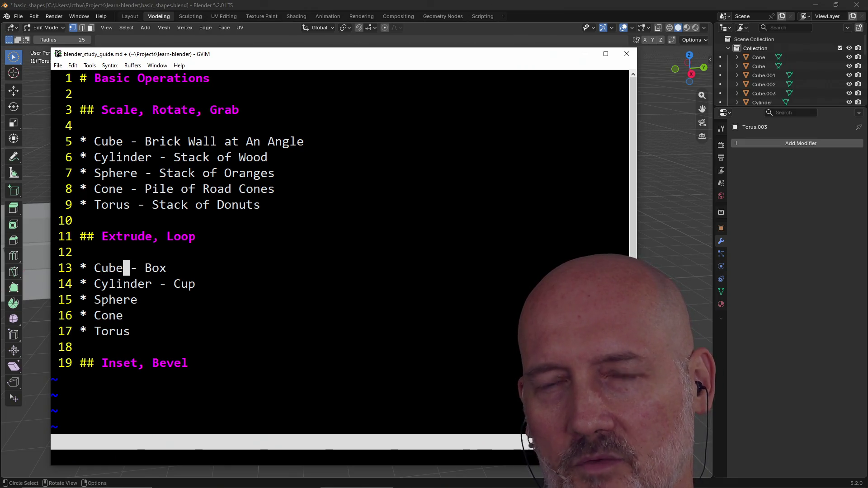
key("k")
key("k")
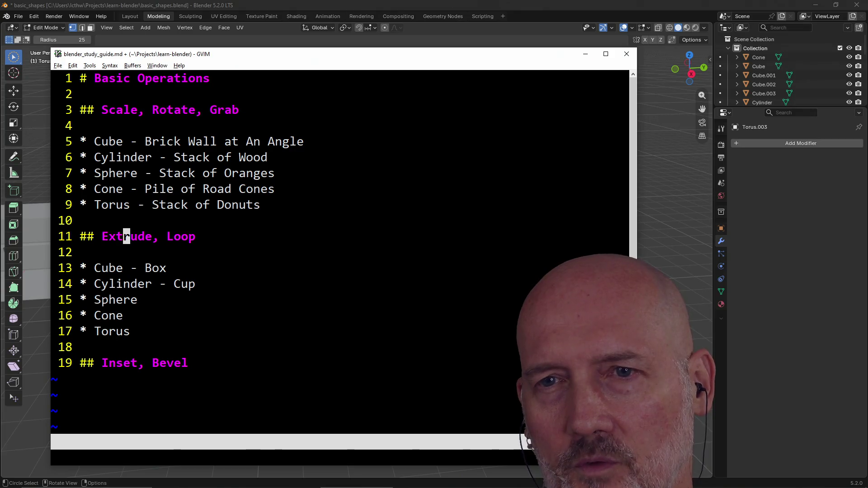
type("cw")
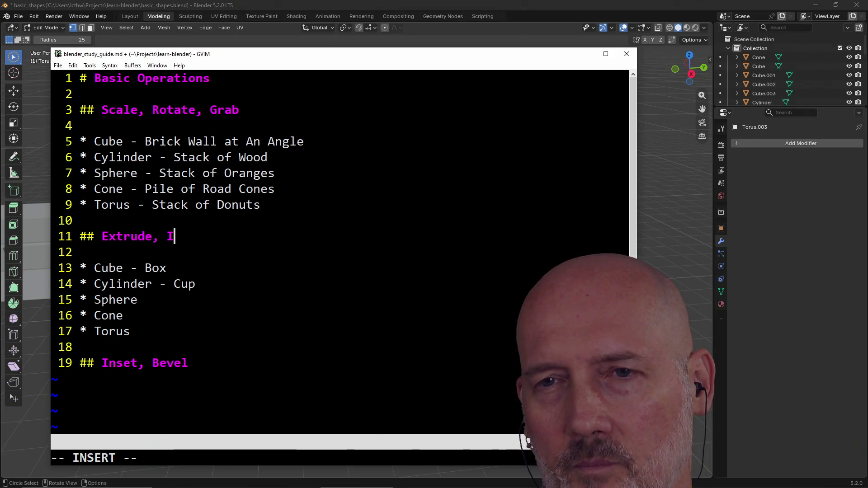
type("t")
key("Escape")
Change the line 19 heading from 'Inset, Bevel' to '## Loop'.
key("j")
key("j")
key("j")
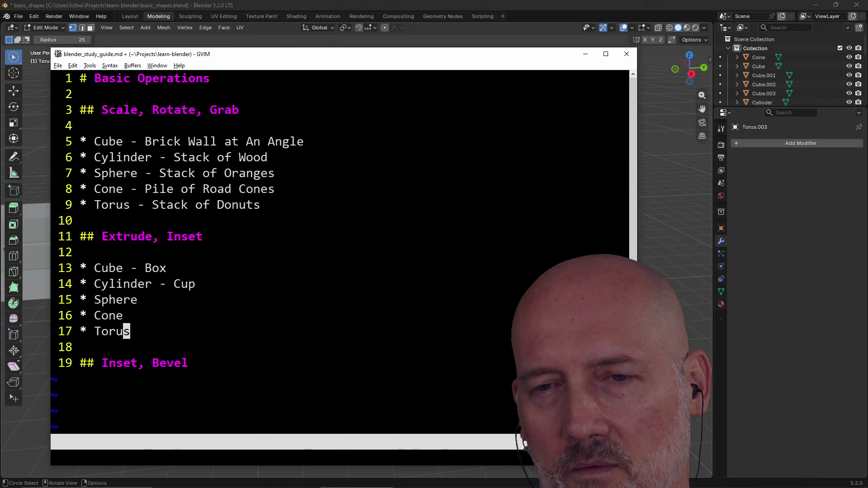
key("h")
key("h")
key("h")
key("h")
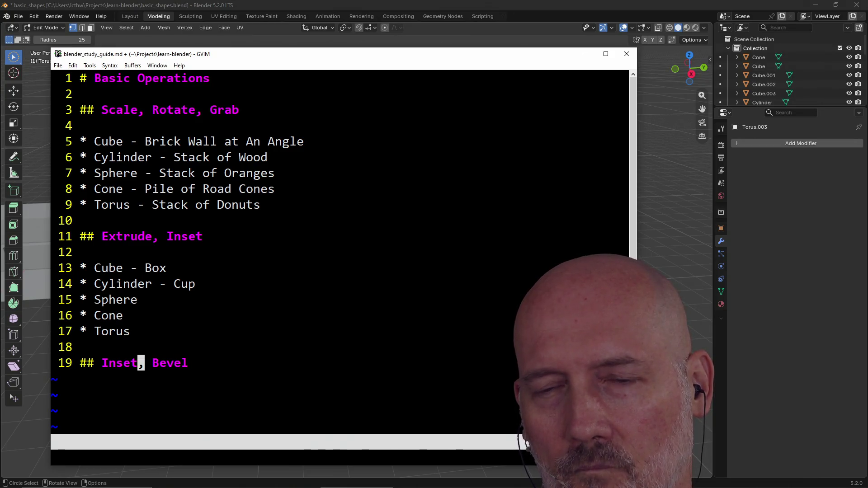
key("h")
key("h")
key("h")
key("h")
key("shift+c")
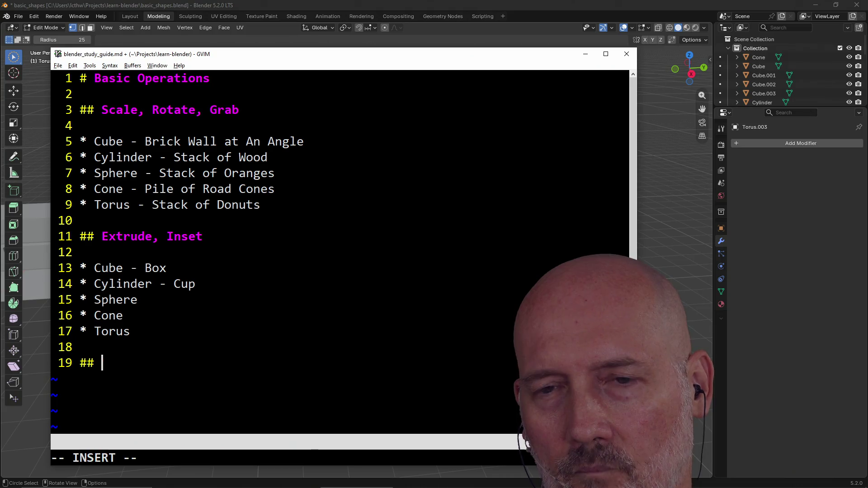
type("Lop")
key("Escape")
key("h")
key("h")
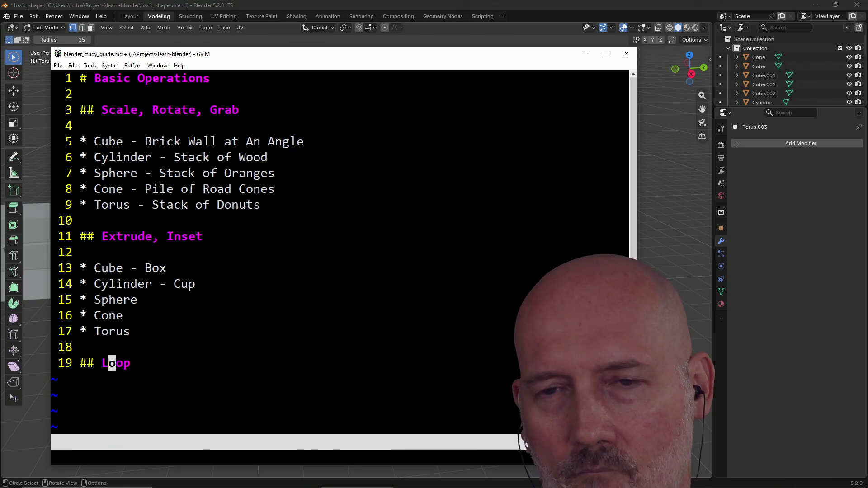
key("h")
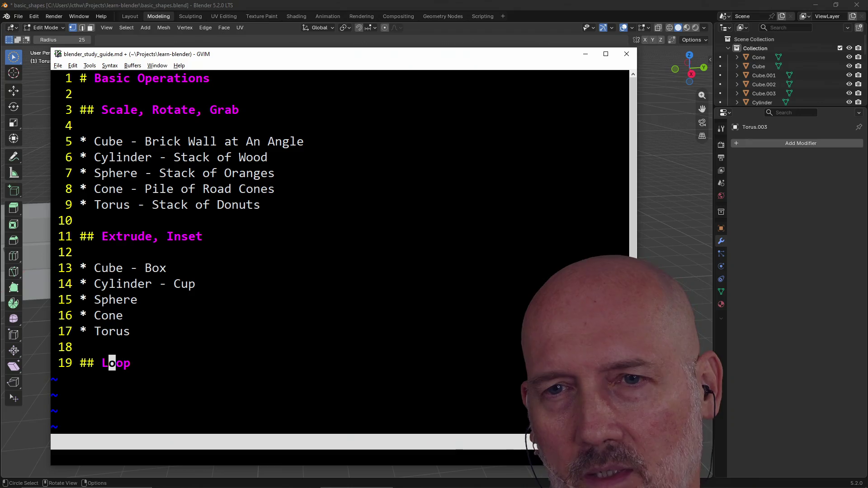
key("h")
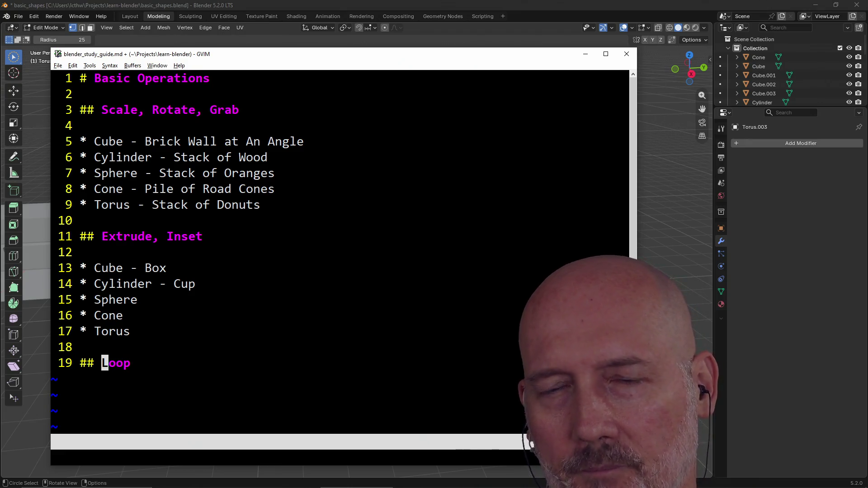
Restore the line 11 heading to 'Extrude, Inset, Bevel'.
key("k")
key("k")
key("k")
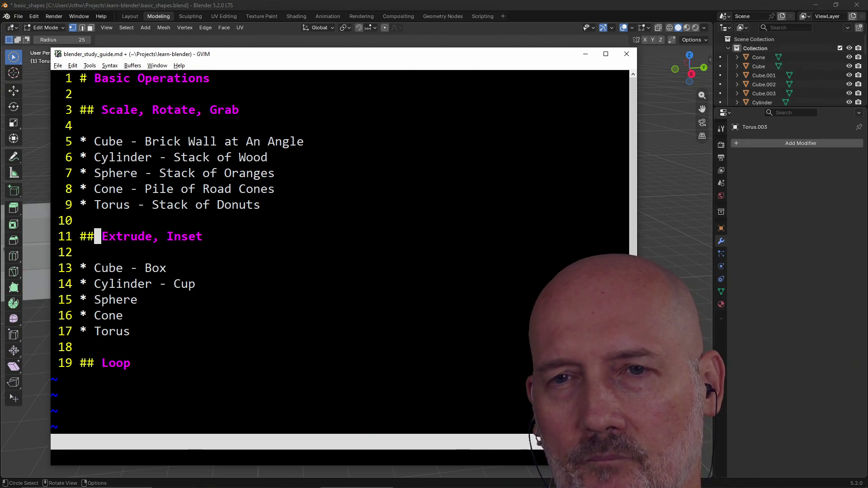
type("A, B")
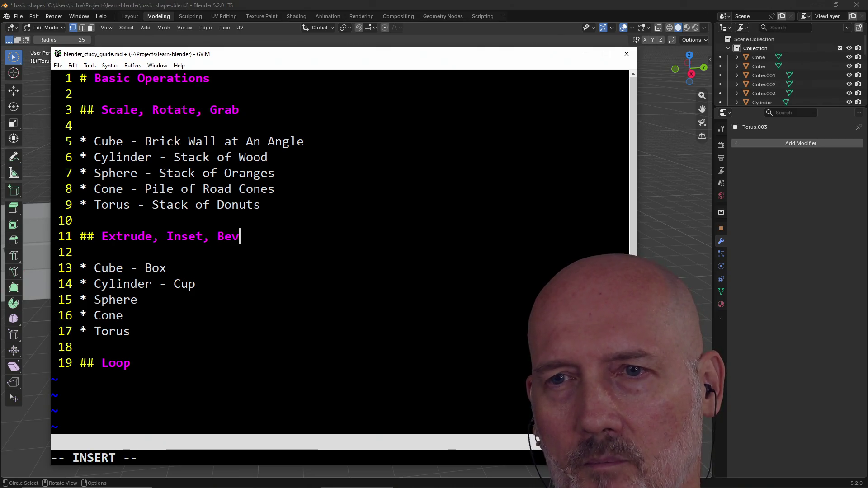
type("el")
key("Escape")
key("j")
key("j")
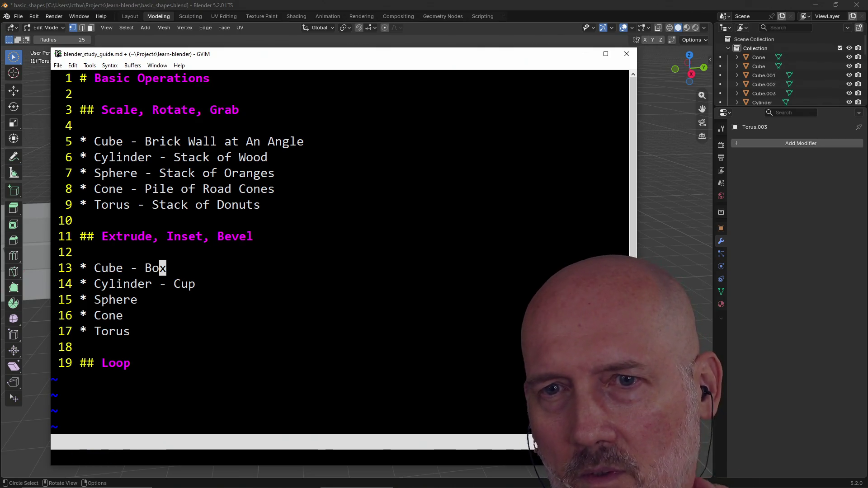
key("h")
key("h")
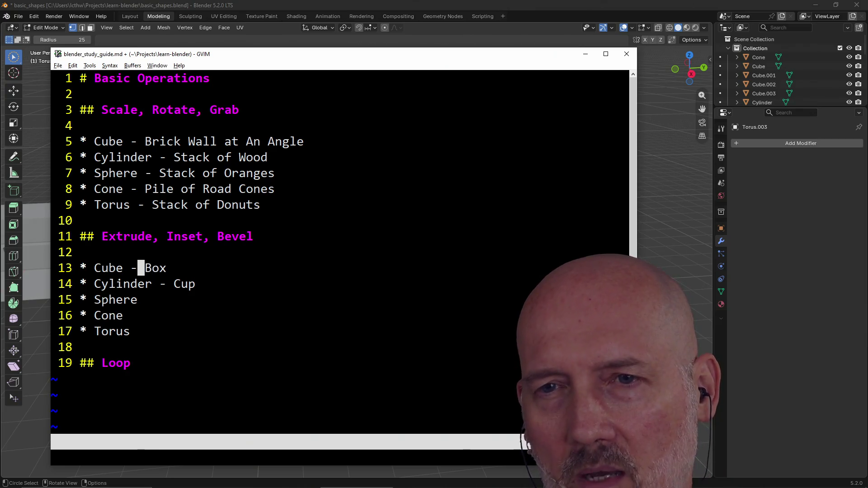
Pair Sphere with Bowl in the list, then switch to the Leonardo sketch.
key("j")
key("l")
key("l")
key("j")
key("a")
type("--")
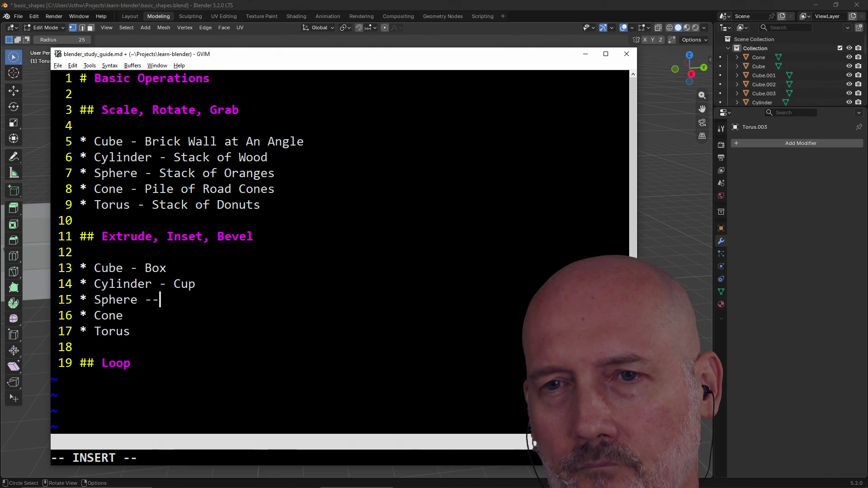
key("Escape")
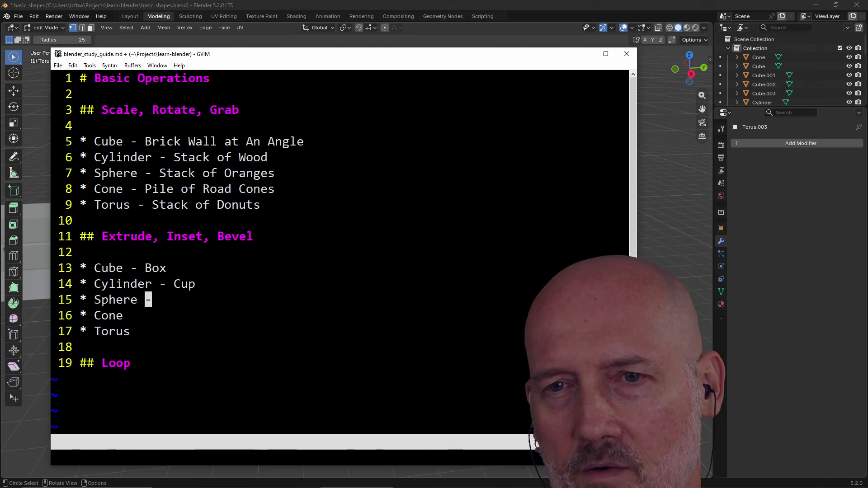
key("i")
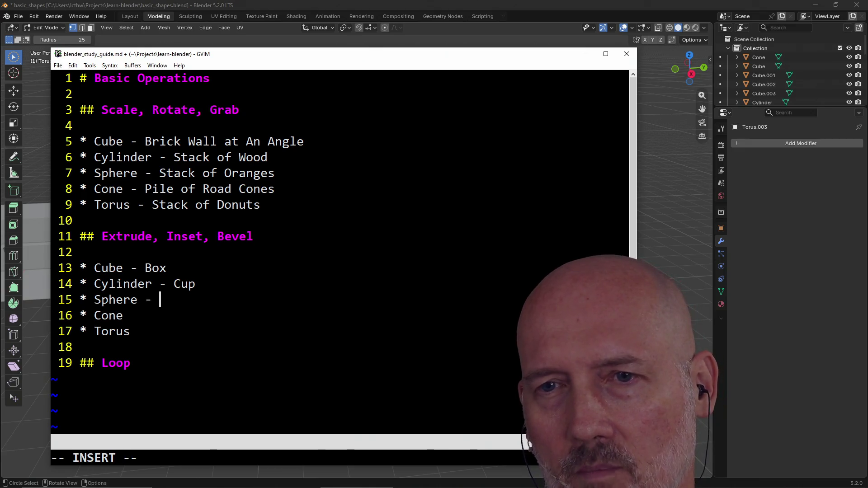
type("BowljA")
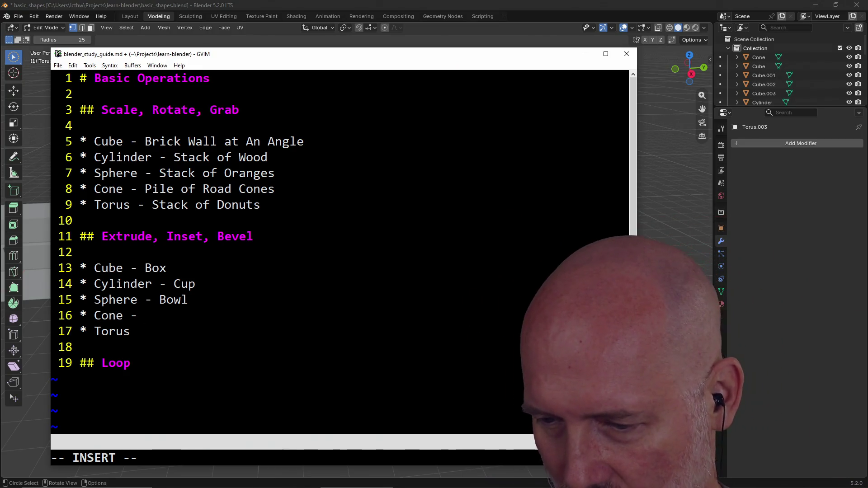
key("Escape")
key("alt+Tab")
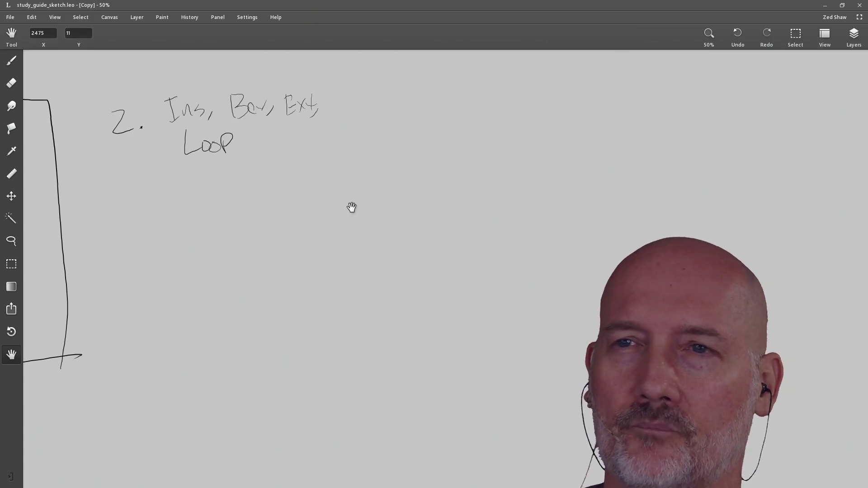
key("alt+Tab")
key("Tab")
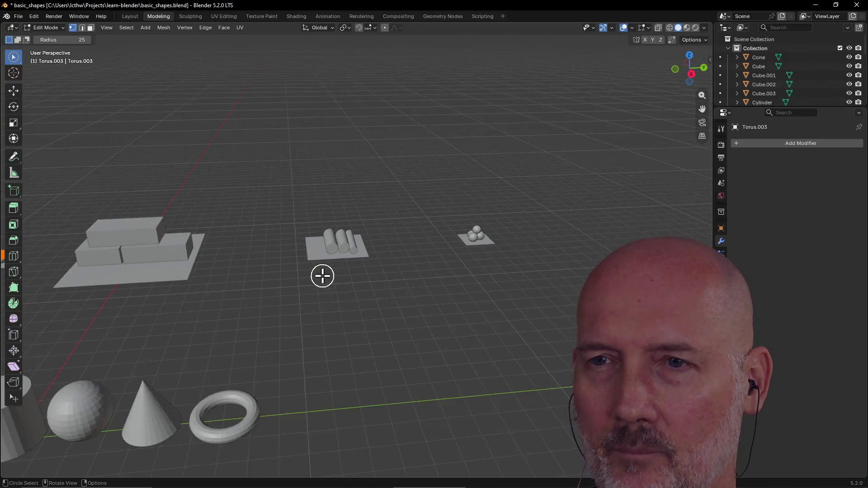
scroll(322, 276, "down", 3)
mouse_move(306, 250)
middle_mouse_down()
mouse_move(209, 254)
mouse_move(271, 251)
mouse_move(232, 264)
middle_mouse_up()
mouse_move(309, 155)
middle_mouse_down()
mouse_move(354, 163)
mouse_move(420, 154)
mouse_move(430, 161)
middle_mouse_up()
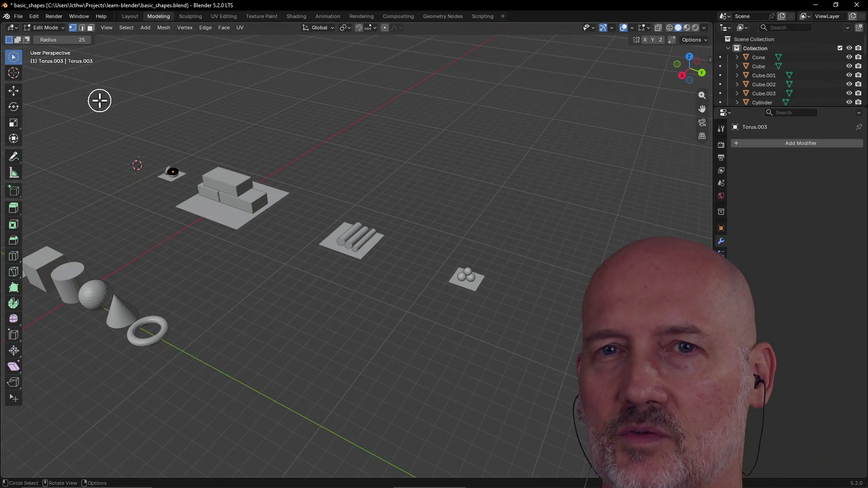
scroll(389, 252, "up", 3)
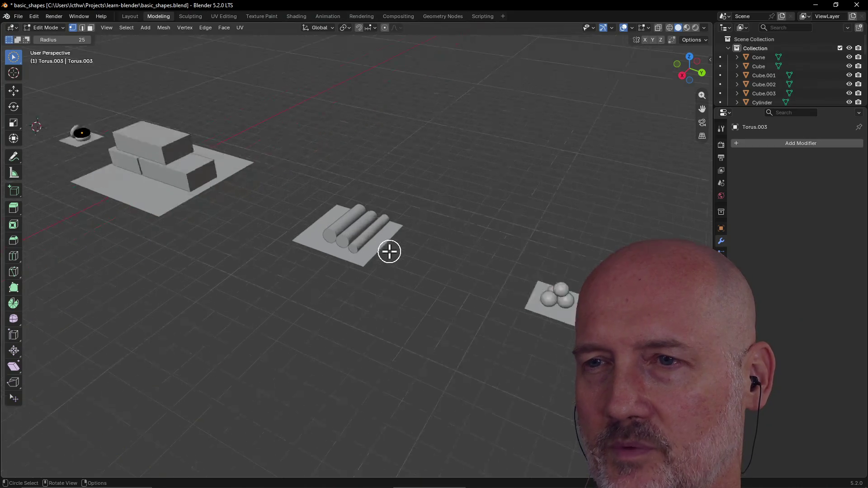
scroll(389, 252, "up", 2)
scroll(337, 234, "down", 2)
mouse_move(337, 234)
middle_mouse_down()
mouse_move(251, 228)
mouse_move(358, 236)
mouse_move(273, 230)
mouse_move(337, 236)
mouse_move(309, 246)
mouse_move(269, 226)
mouse_move(321, 219)
middle_mouse_up()
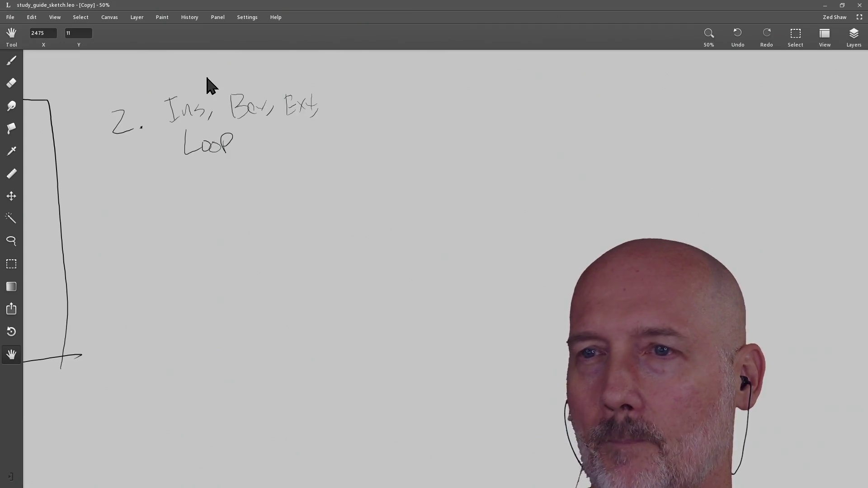
key("alt+Tab")
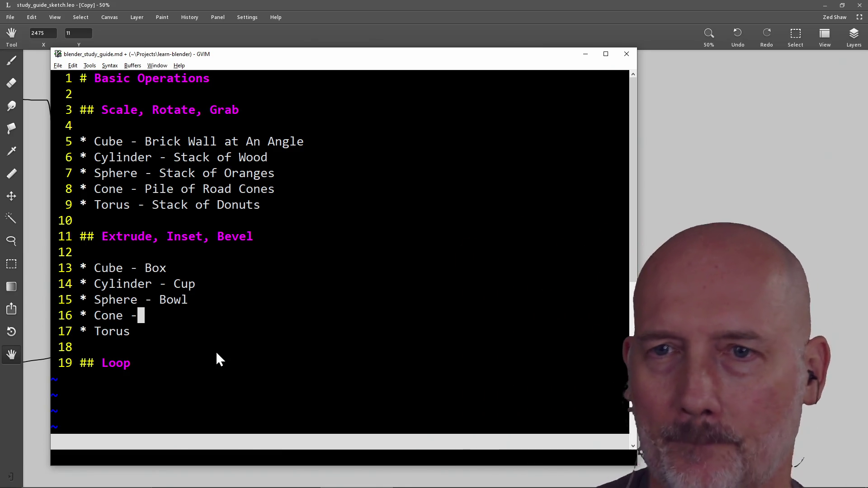
Add a dash after Torus and append Loop to the line 11 heading.
key("j")
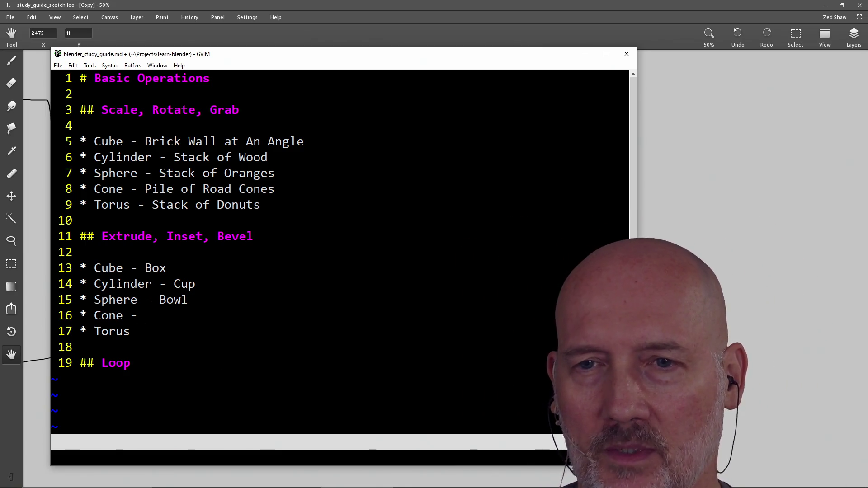
key("shift+a")
type("-")
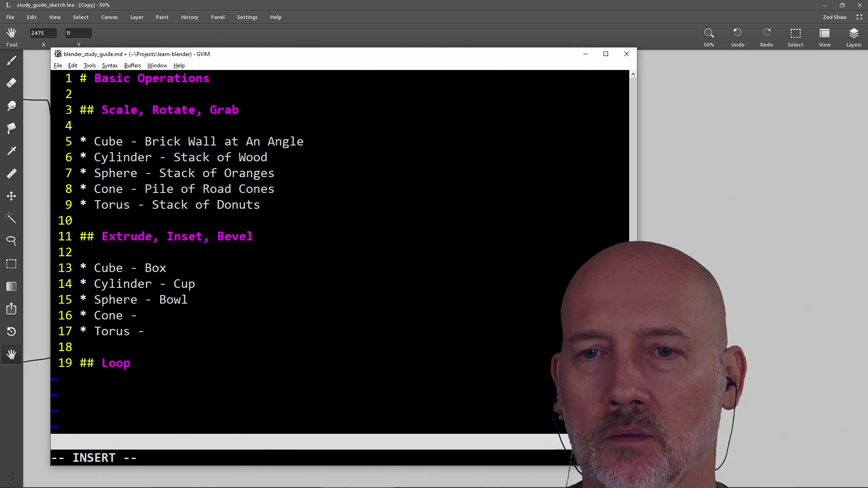
key("Escape")
key("k")
key("k")
key("k")
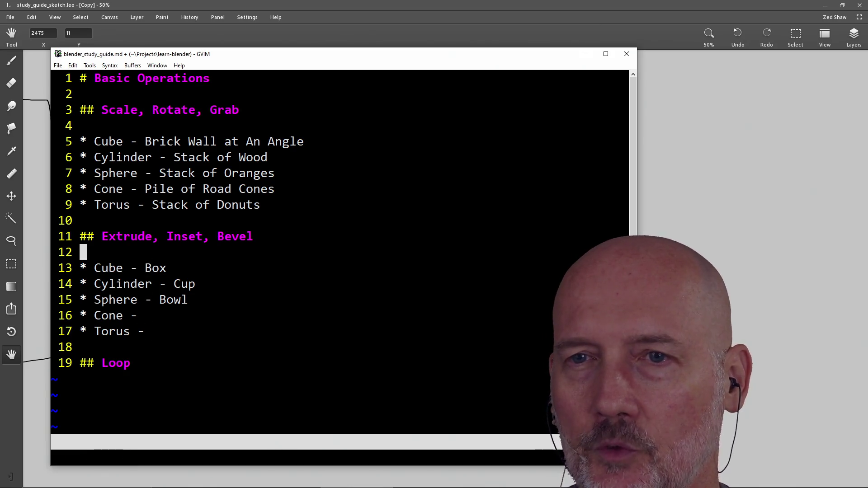
type("A, l")
key("BackSpace")
type("Loop")
key("Escape")
key("j")
Delete the separate Loop heading and pair Torus with Cup Handle.
key("G")
key("d")
key("d")
type("kA Cup Handle")
key("Escape")
key("k")
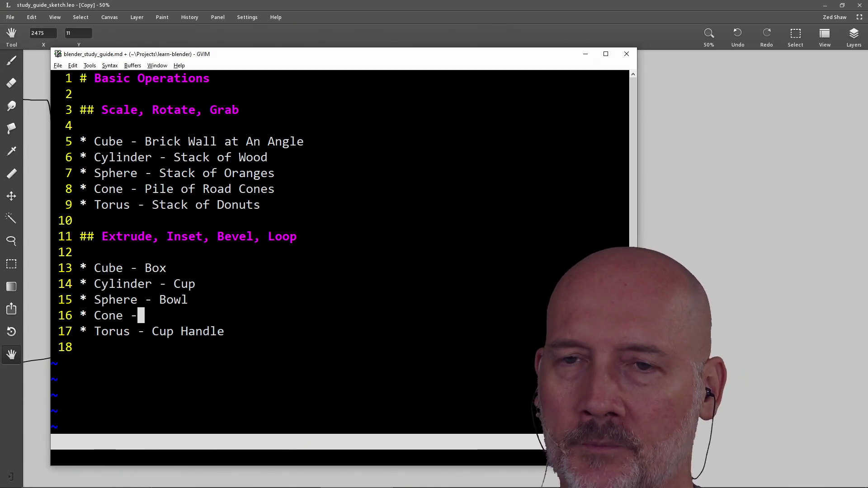
Review the Bowl, Cup, Box and Cup Handle entries in the list.
key("k")
key("h")
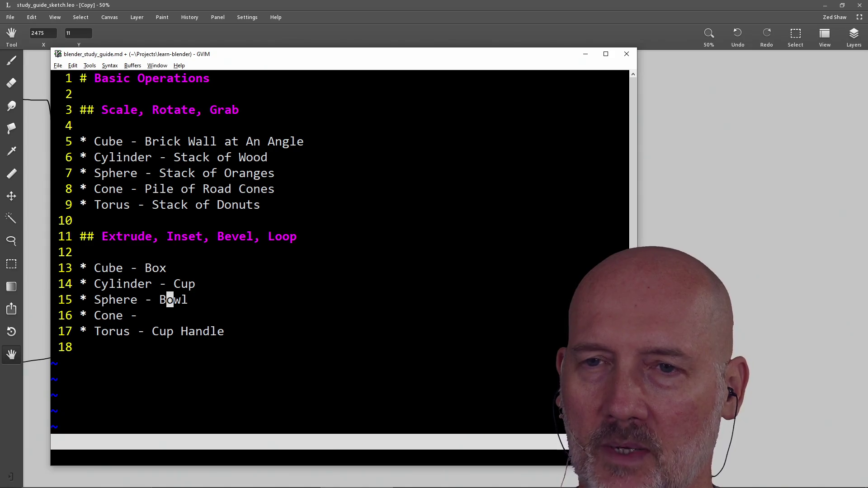
key("b")
key("e")
key("a")
key("Escape")
key("k")
key("b")
key("l")
key("l")
key("h")
key("h")
key("l")
key("h")
key("k")
key("h")
key("h")
key("j")
key("j")
key("j")
key("l")
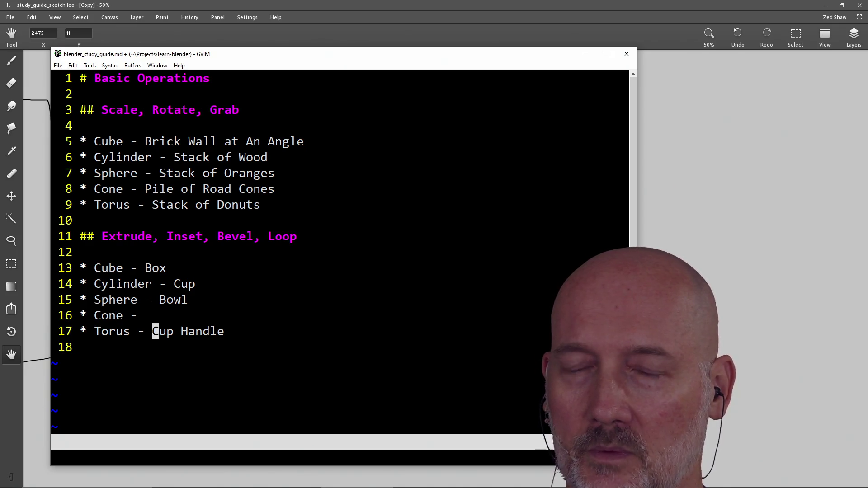
Append 'Road Cone' after 'Cone -' on line 16.
key("h")
key("h")
key("l")
key("l")
key("k")
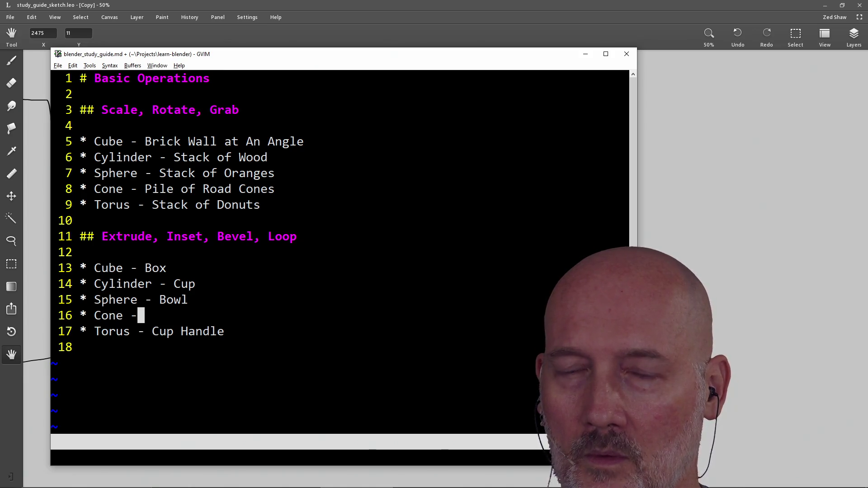
key("a")
key("Escape")
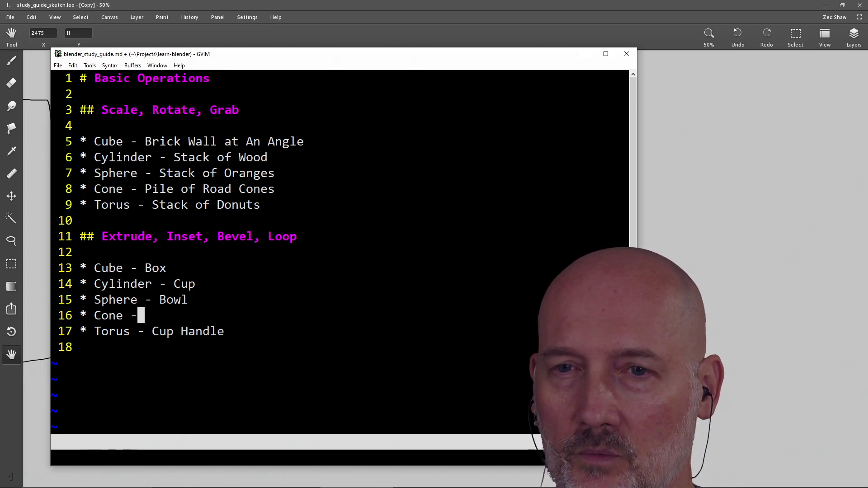
key("a")
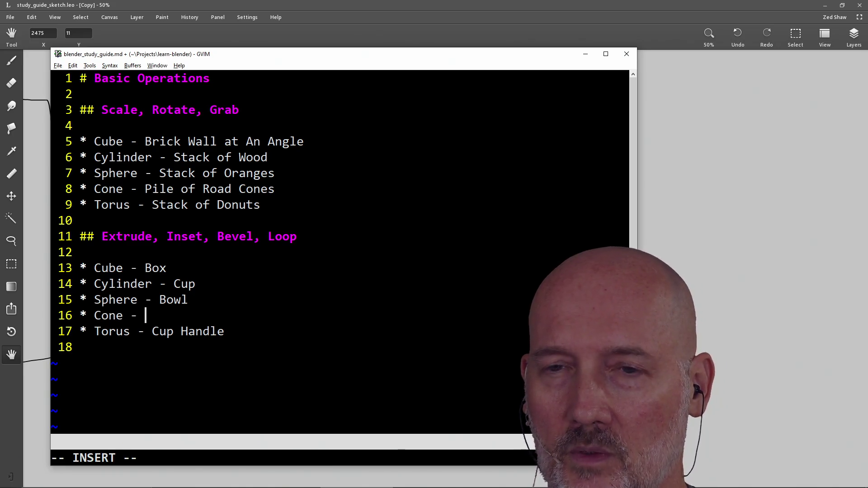
key("Escape")
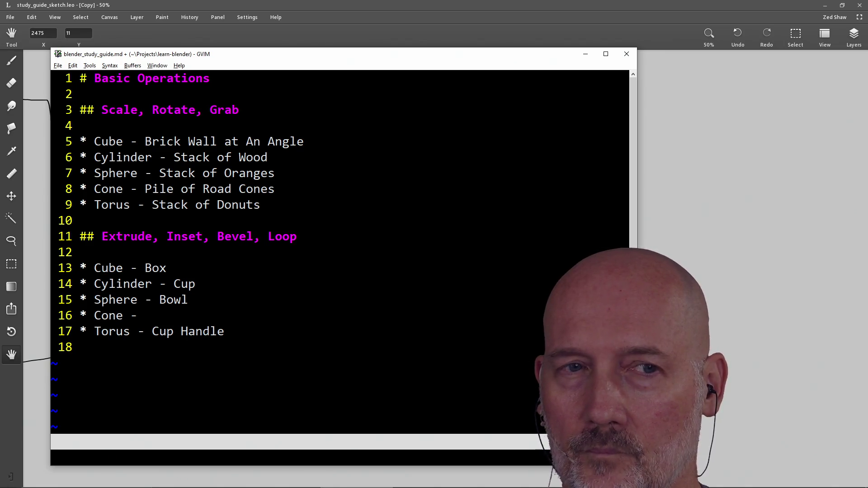
type("aRoad Cone")
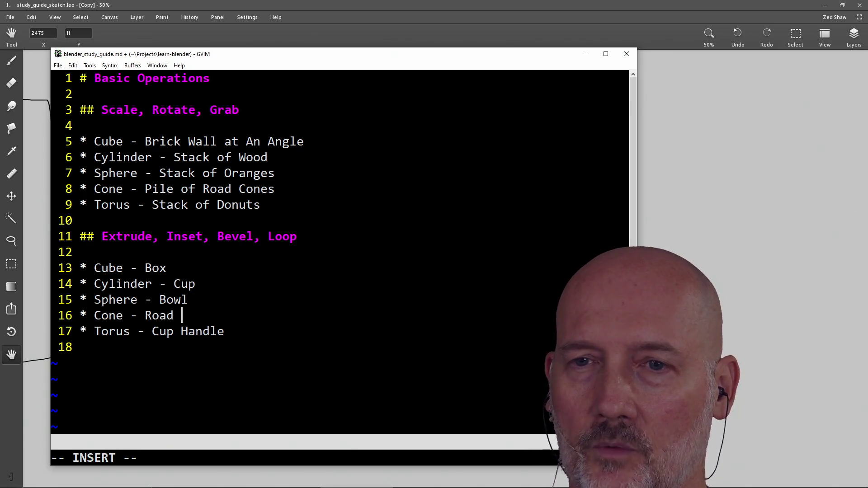
key("Escape")
Clear 'Pile of Road Cones' from the line 8 cone entry.
key("k")
key("k")
key("k")
key("k")
key("k")
key("k")
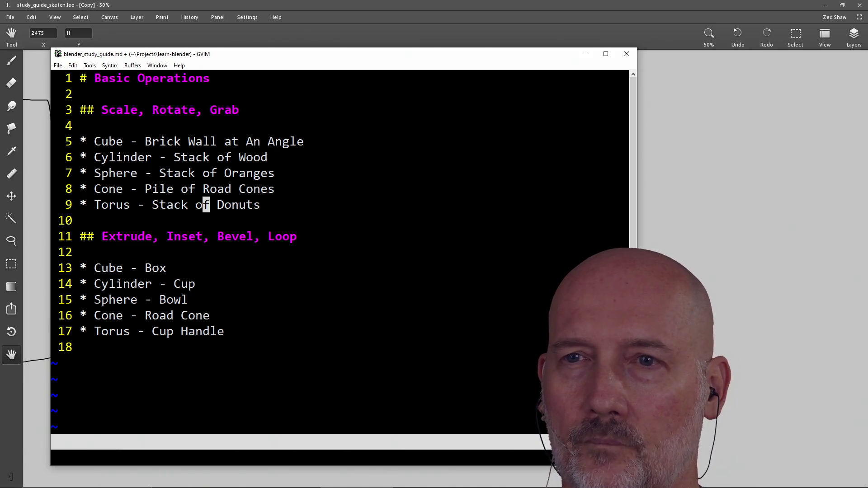
key("j")
key("h")
key("h")
key("b")
key("b")
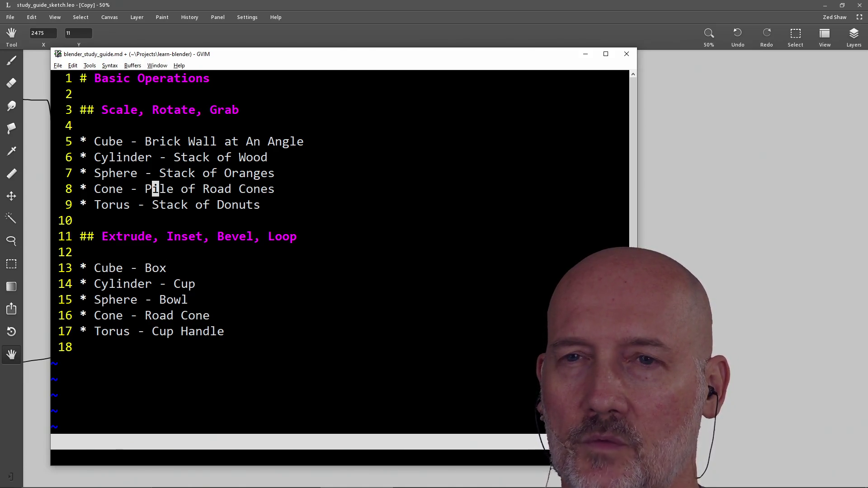
key("shift+c")
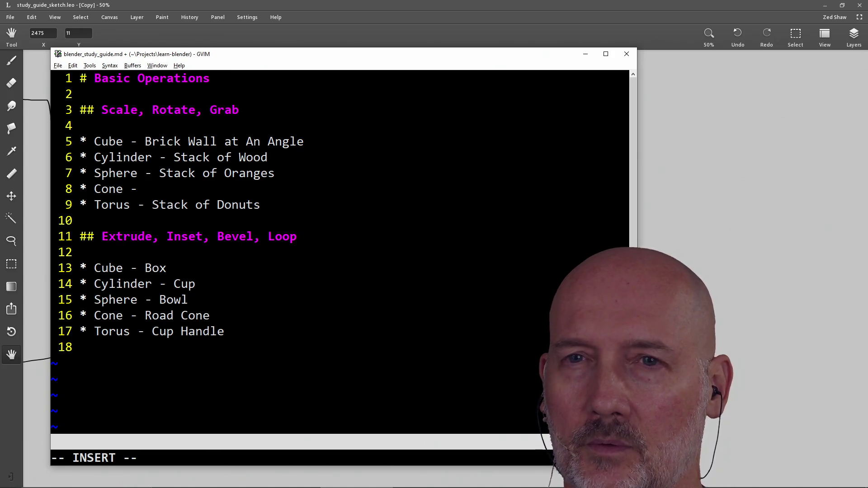
Write 'Stack of Ice Cream Cones' after 'Cone -' on line 8 and save all with :wa.
key("Escape")
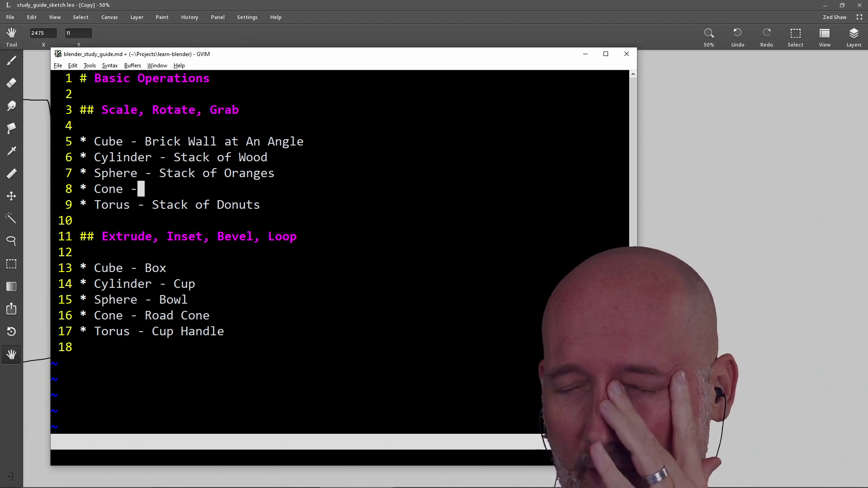
key("A")
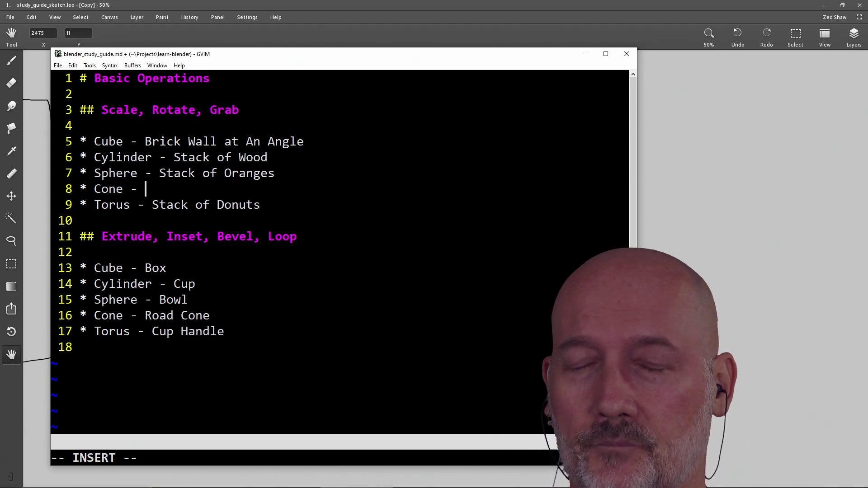
type("Stack of Ice ")
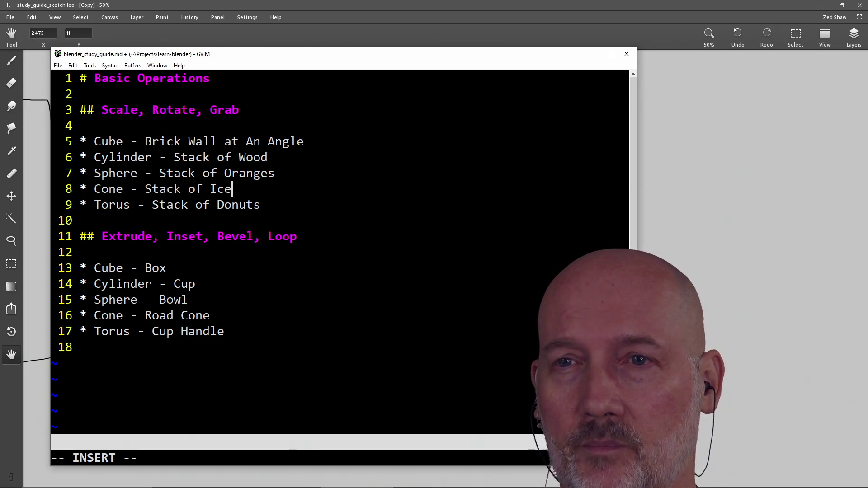
type("Cream Cones")
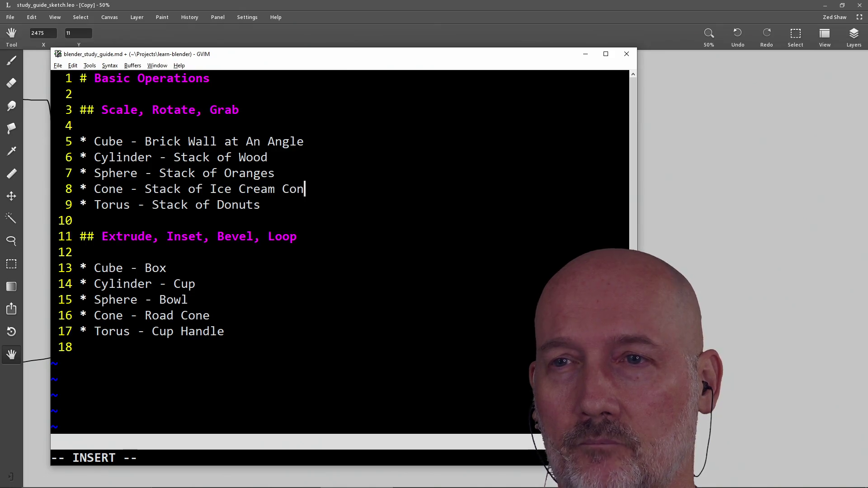
key("Escape")
type(":wa")
key("Return")
key("j")
key("j")
key("j")
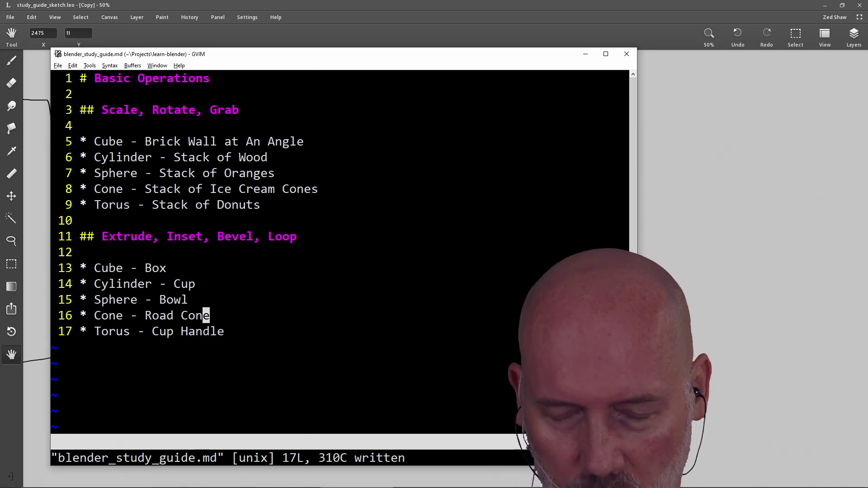
key("alt+Tab")
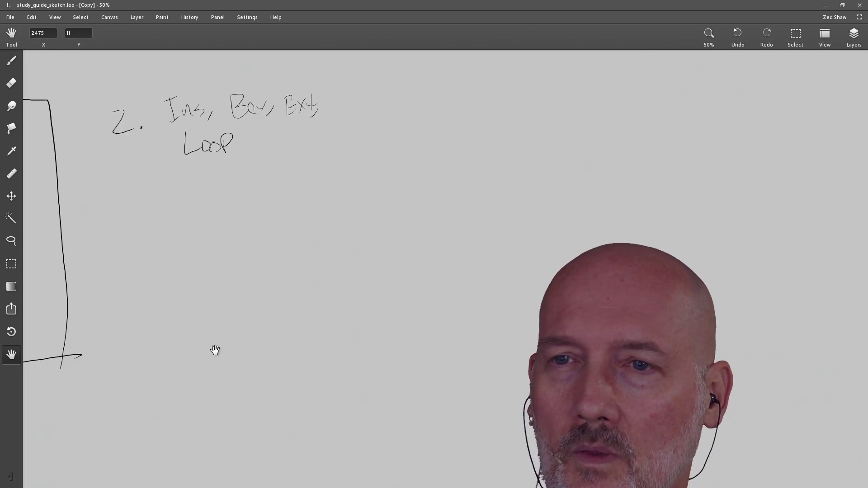
Draw a rough ice cream cone in a box with the Brush below the 'Ins, Bev, Ext, Loop' note.
left_click(16, 61)
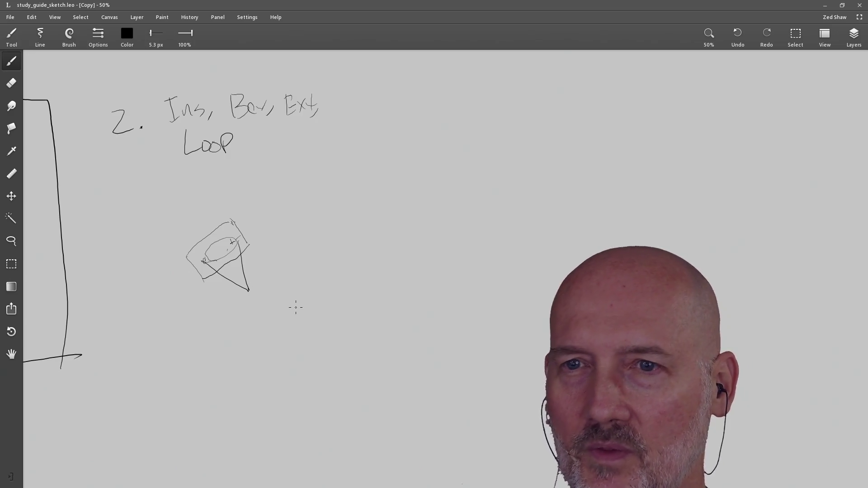
key("alt+Tab")
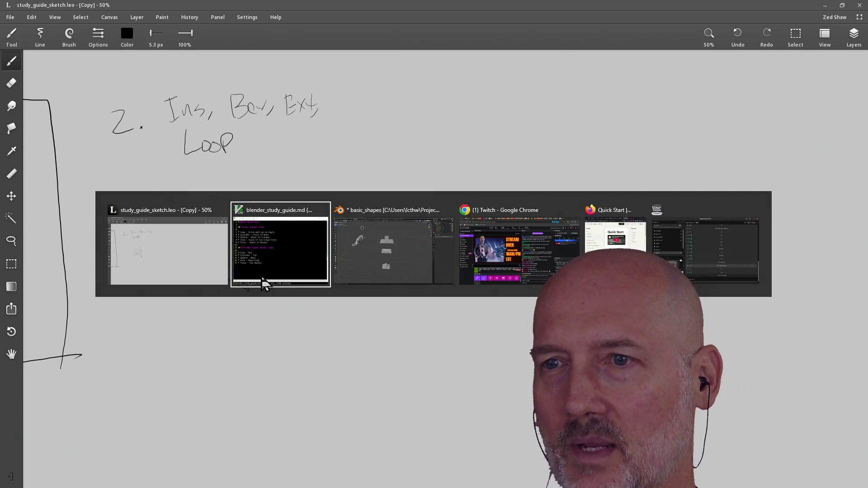
Orbit and zoom around the tori scene, then switch to the Layout workspace.
key("alt+Tab")
scroll(292, 252, "up", 3)
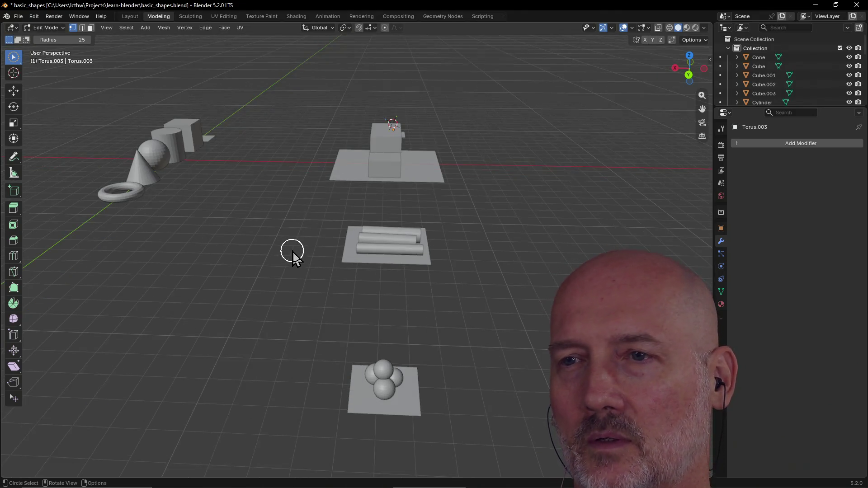
mouse_move(403, 230)
middle_mouse_down()
mouse_move(471, 204)
mouse_move(500, 224)
middle_mouse_up()
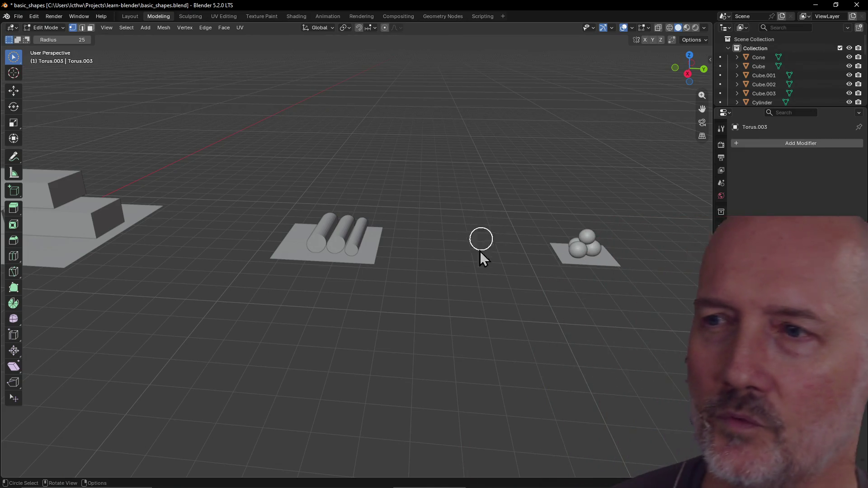
mouse_move(464, 263)
middle_mouse_down()
mouse_move(379, 268)
mouse_move(420, 264)
mouse_move(440, 282)
middle_mouse_up()
scroll(325, 229, "up", 5)
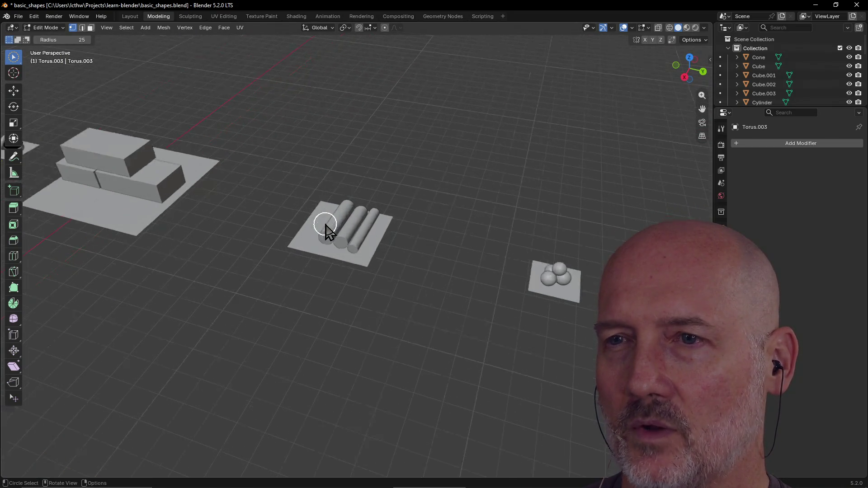
scroll(317, 223, "down", 3)
mouse_move(310, 218)
middle_mouse_down()
mouse_move(440, 213)
mouse_move(368, 186)
mouse_move(419, 241)
middle_mouse_up()
scroll(419, 241, "down", 4)
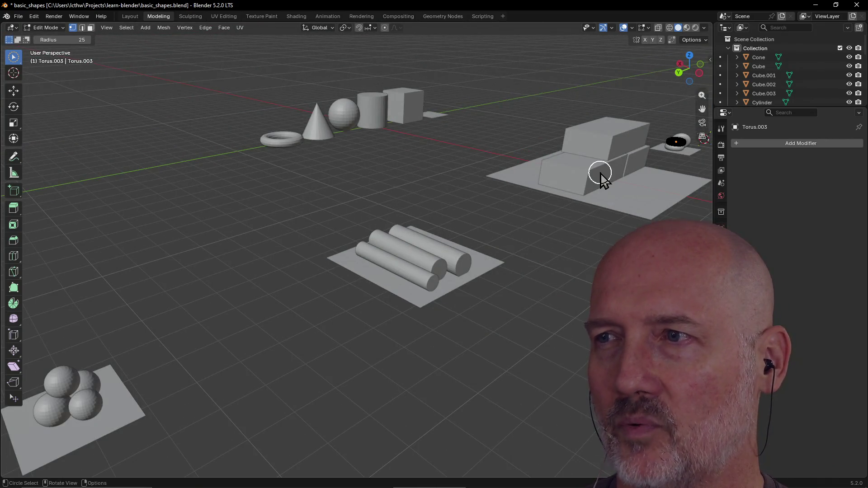
scroll(80, 396, "down", 1)
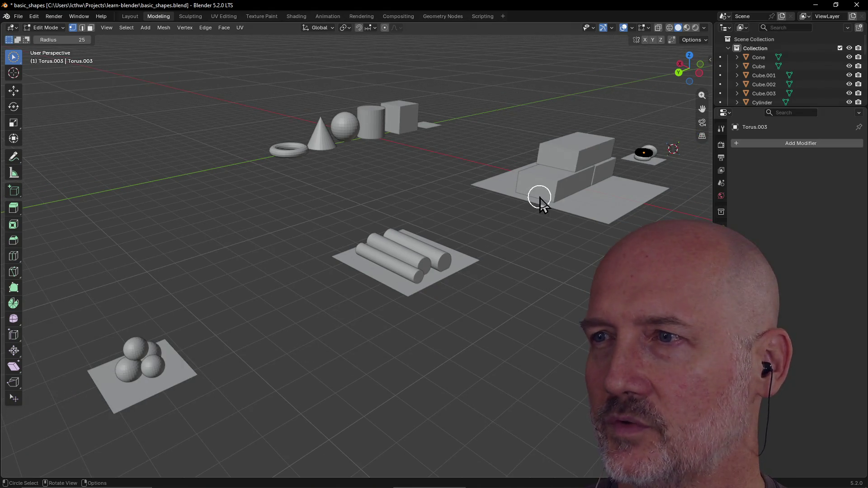
left_click(128, 16)
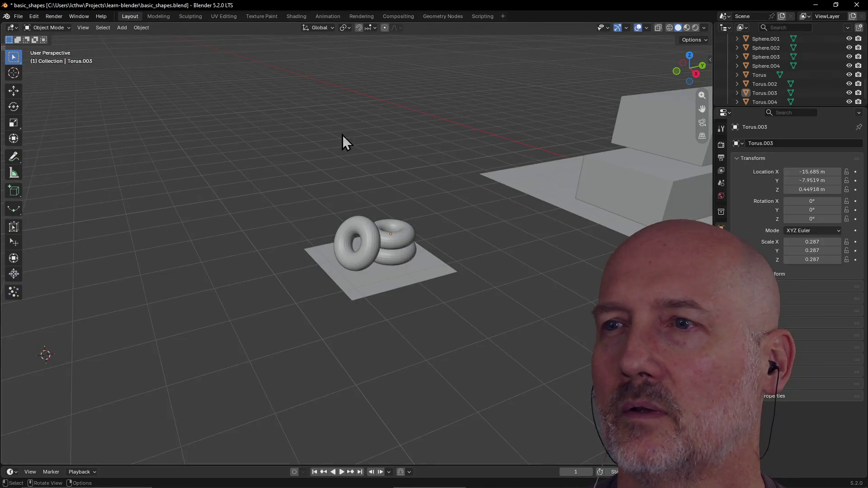
Place the 3D cursor on the empty floor and select the front torus Torus.004.
mouse_move(411, 199)
middle_mouse_down()
mouse_move(558, 202)
mouse_move(509, 199)
middle_mouse_up()
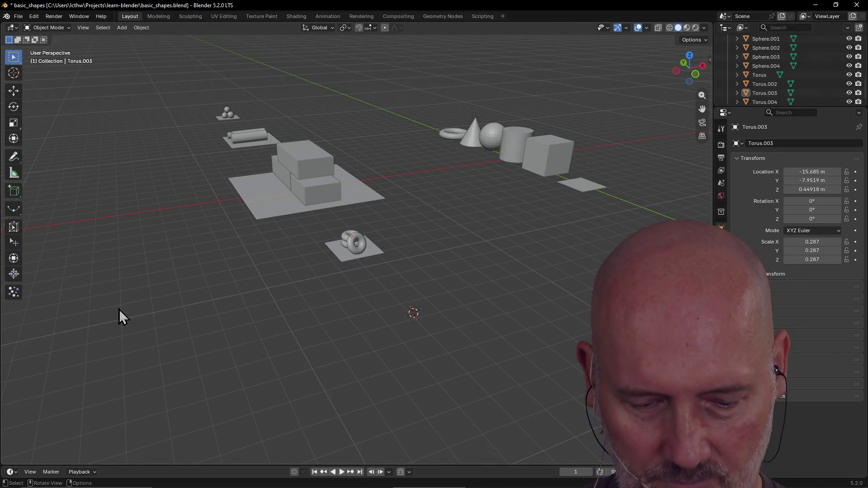
right_click(118, 324, "shift")
mouse_move(118, 324)
middle_mouse_down()
mouse_move(153, 310)
mouse_move(90, 319)
mouse_move(139, 251)
mouse_move(167, 232)
mouse_move(163, 257)
mouse_move(140, 262)
mouse_move(148, 243)
middle_mouse_up()
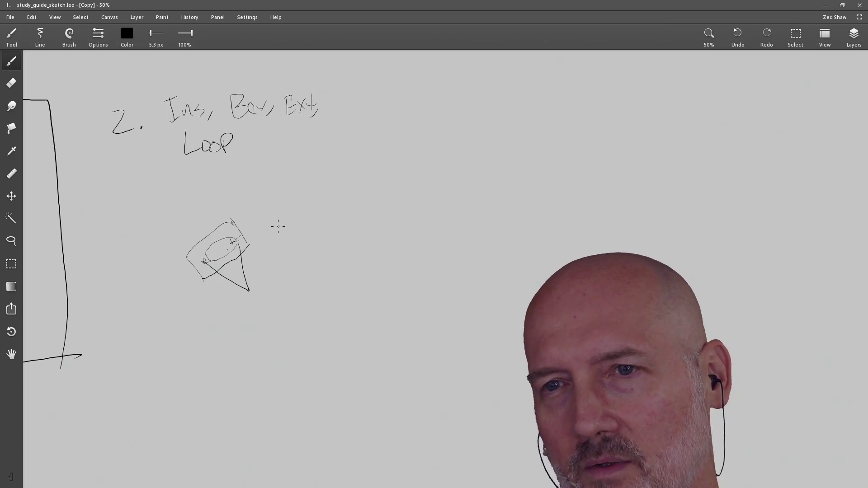
key("alt+Tab")
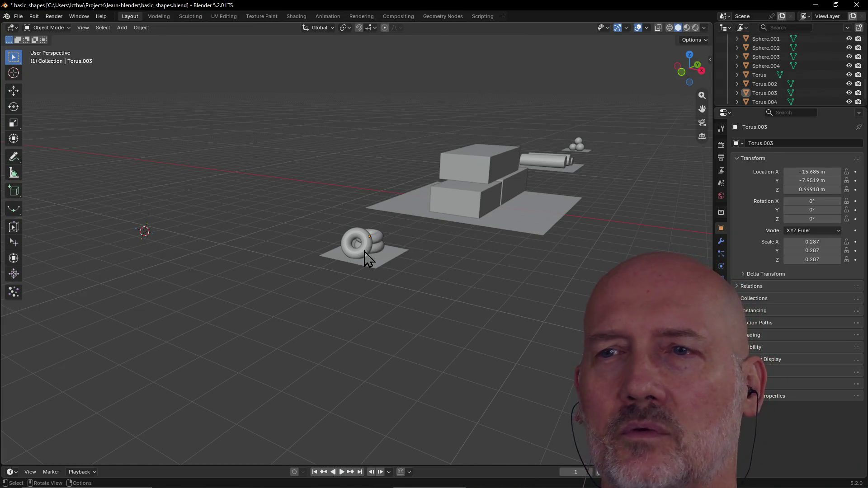
left_click(365, 252)
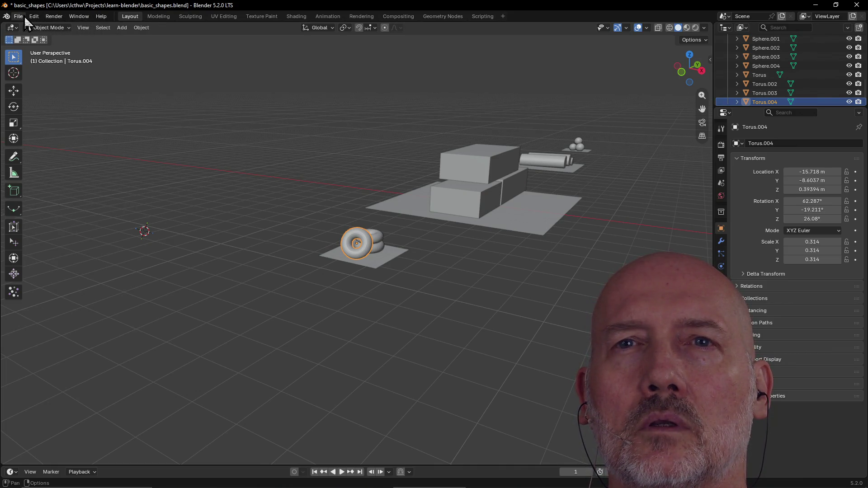
Browse the Render and Window menus without choosing anything.
left_click(48, 17)
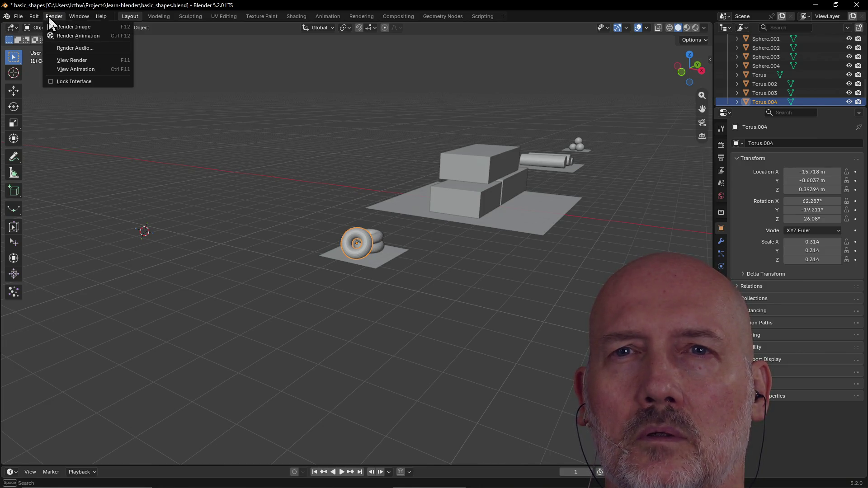
mouse_move(74, 15)
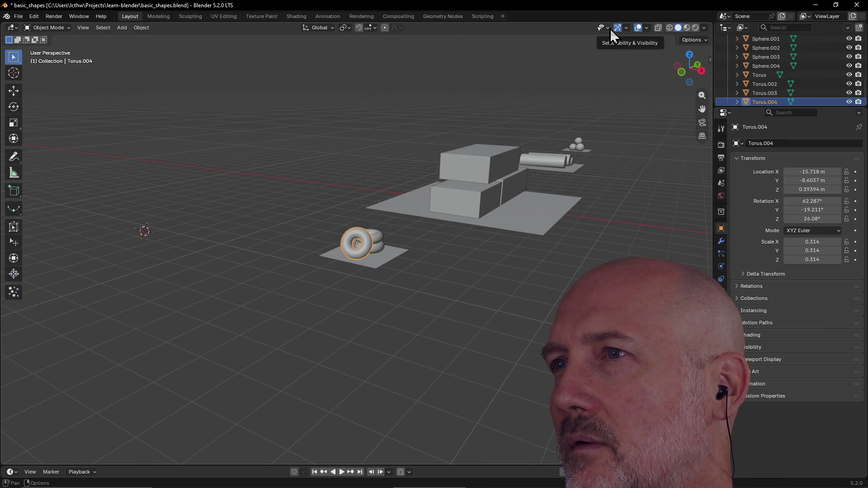
Turn on Statistics in the Viewport Overlays dropdown.
left_click(704, 27)
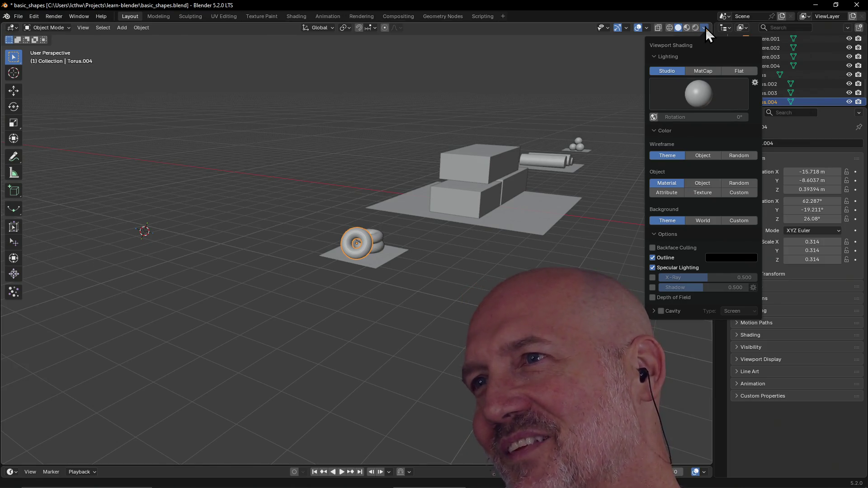
left_click(704, 28)
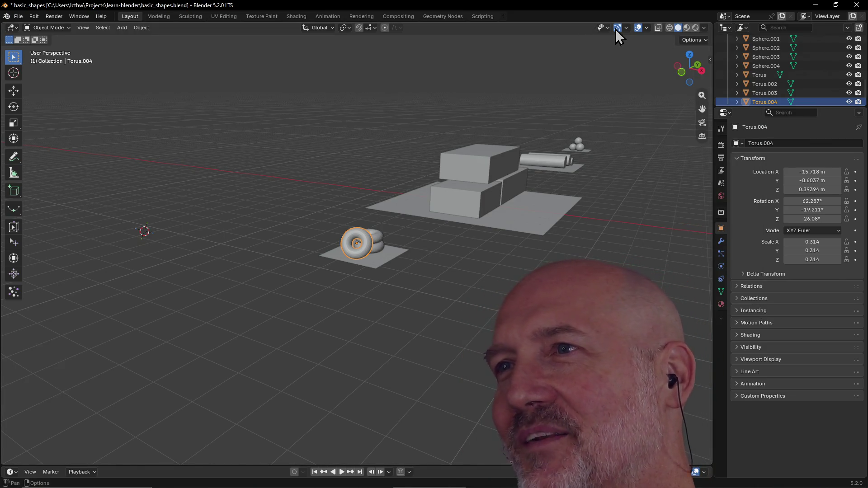
left_click(647, 28)
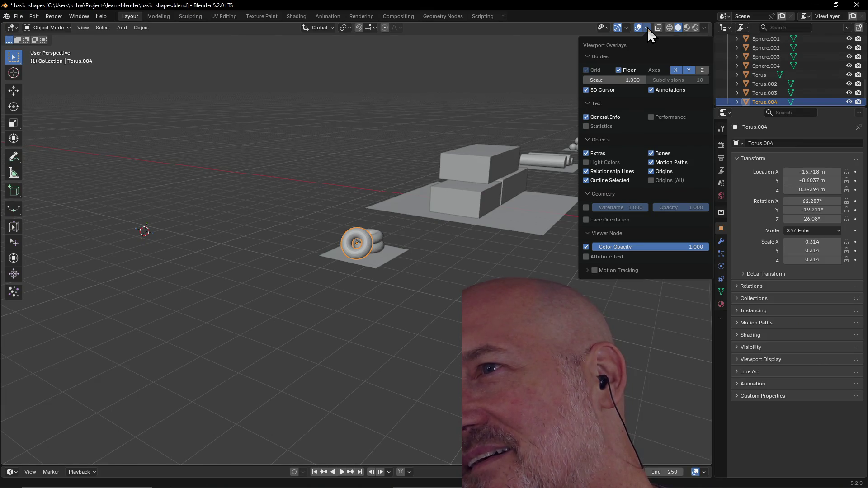
left_click(586, 127)
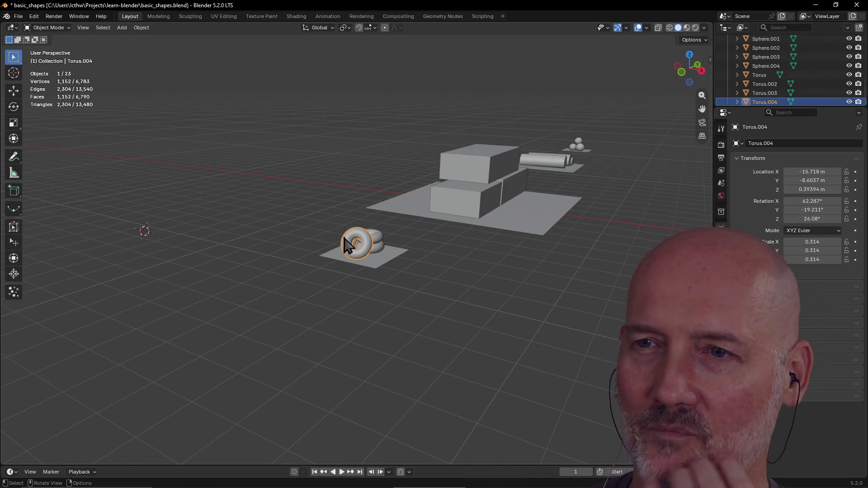
Reselect Torus.004 to check its counts, orbit the view, then deselect it.
scroll(381, 266, "up", 4)
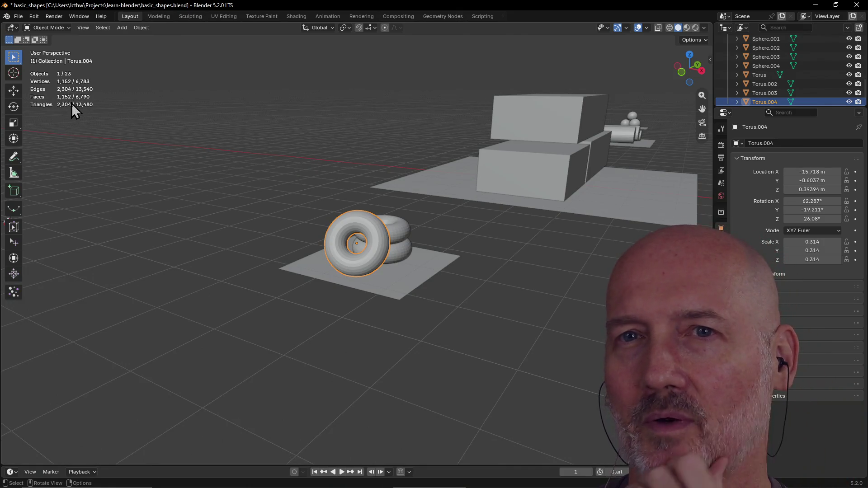
left_click(74, 132)
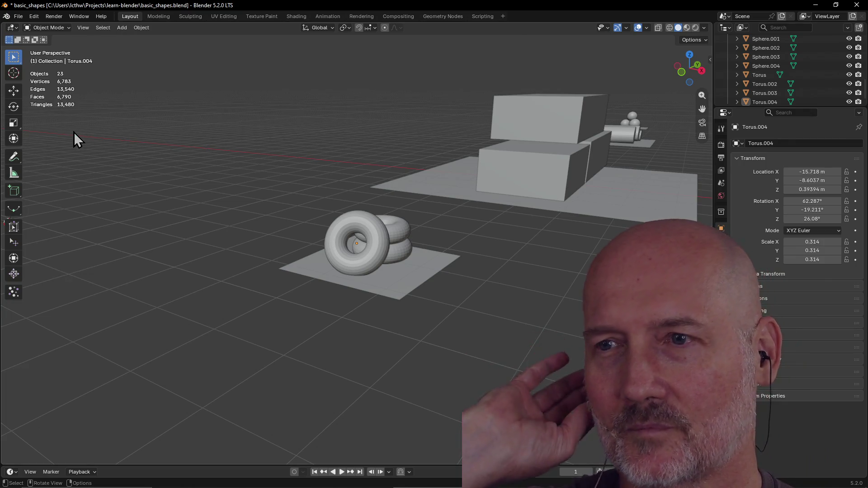
left_click(375, 260)
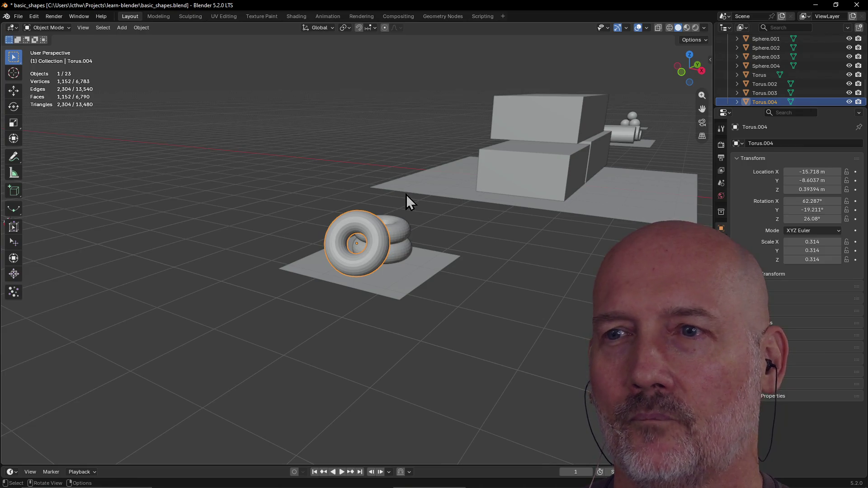
scroll(406, 183, "down", 4)
mouse_move(406, 183)
middle_mouse_down()
mouse_move(252, 186)
mouse_move(427, 186)
mouse_move(319, 183)
middle_mouse_up()
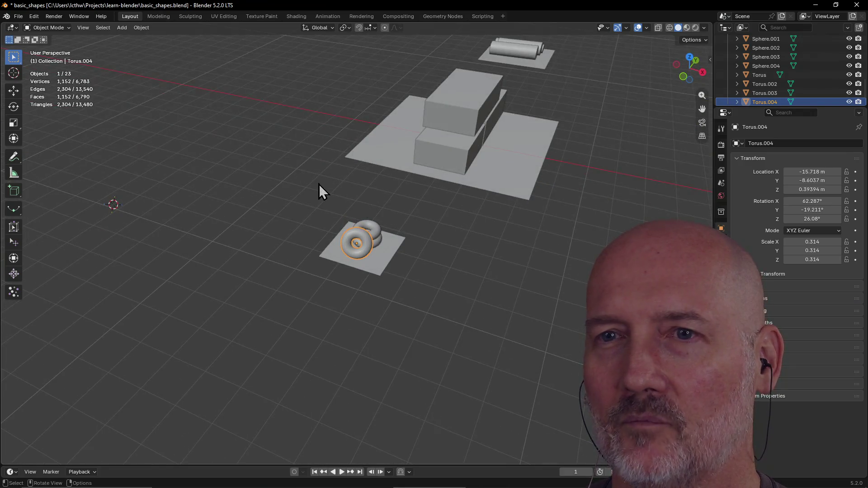
left_click(224, 202)
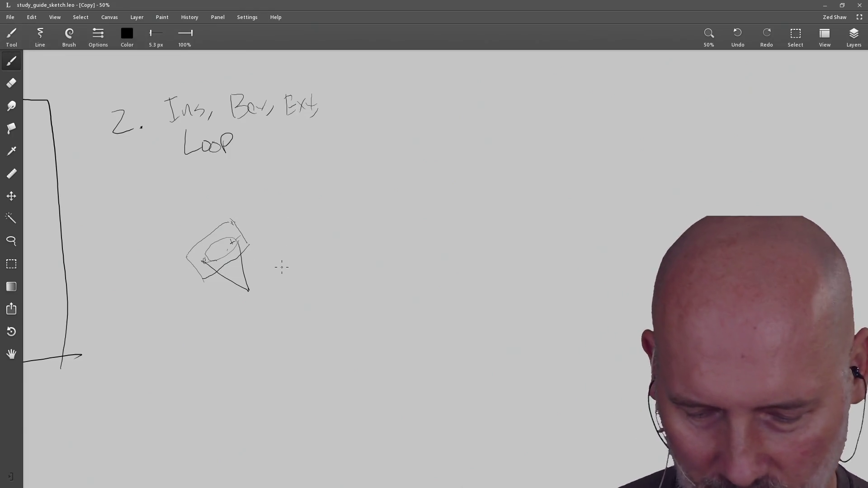
Glance at the study guide, then pan the Leonardo canvas so the cube, heading and earlier sketches sit mid-left.
key("alt+Tab")
key("alt+Tab")
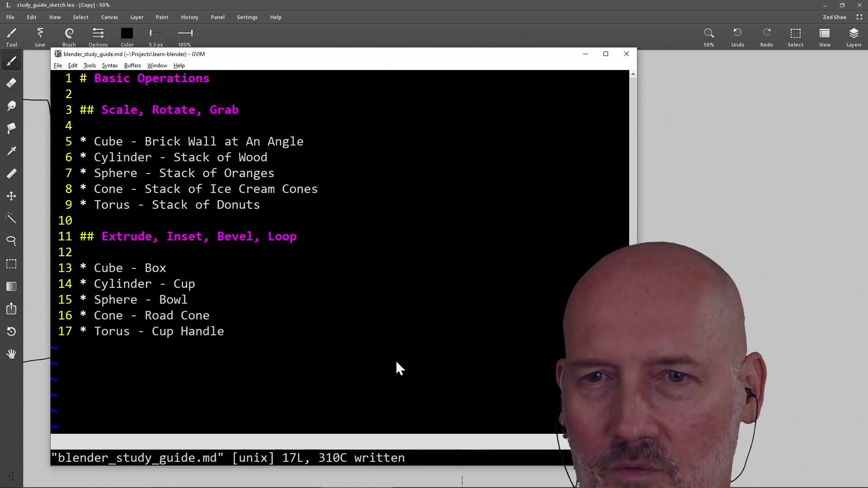
key("alt+Tab")
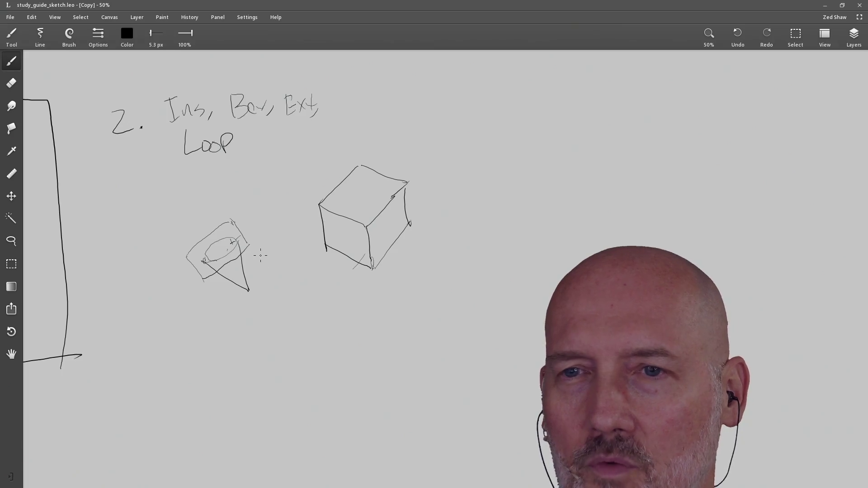
key("h")
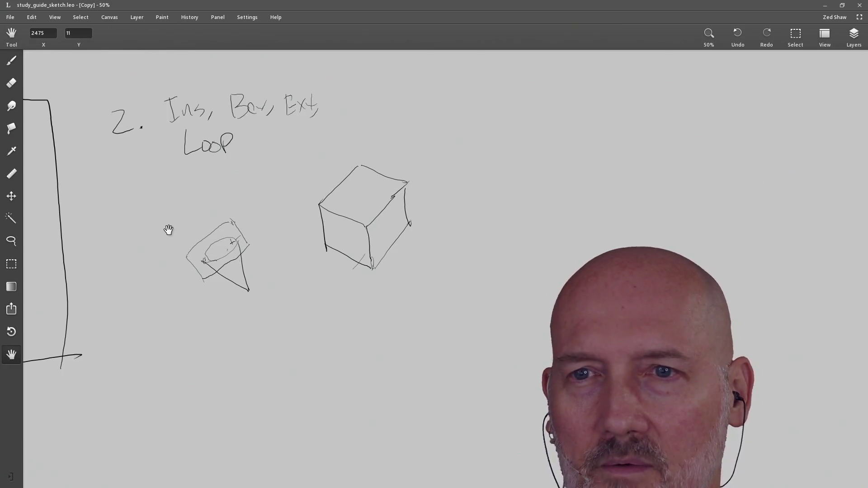
left_click_drag(168, 230, 474, 197)
left_click_drag(240, 250, 320, 273)
mouse_move(556, 165)
left_mouse_down()
mouse_move(533, 159)
mouse_move(200, 209)
mouse_move(178, 224)
left_mouse_up()
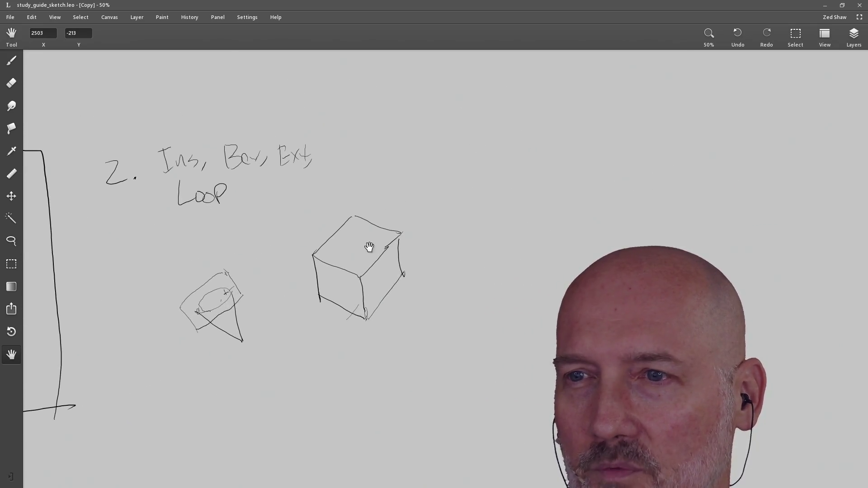
left_click_drag(308, 209, 307, 208)
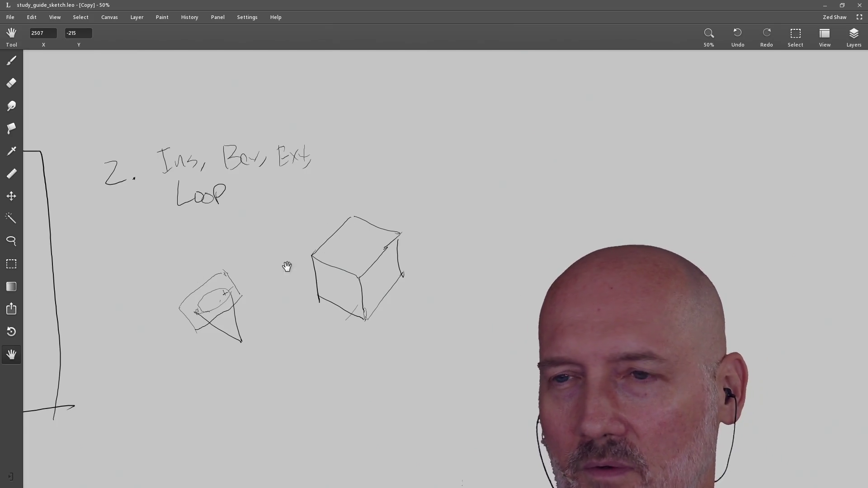
mouse_move(310, 337)
left_mouse_down()
mouse_move(302, 283)
mouse_move(307, 290)
left_mouse_up()
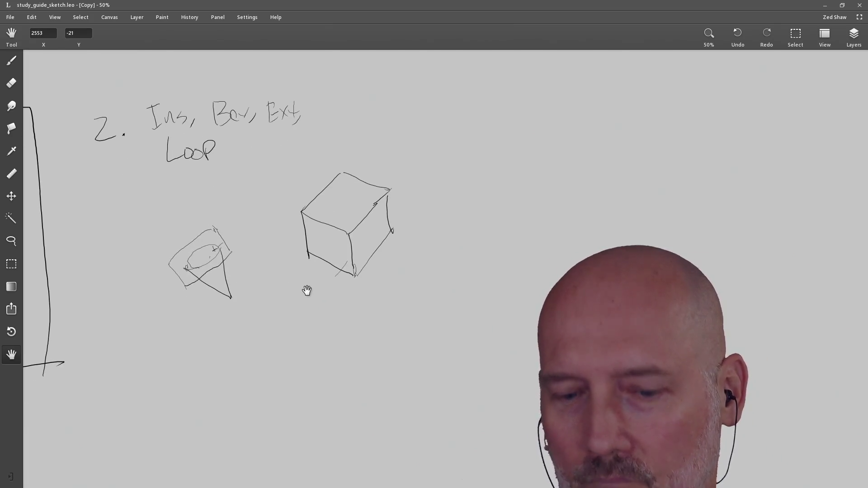
key("alt+Tab")
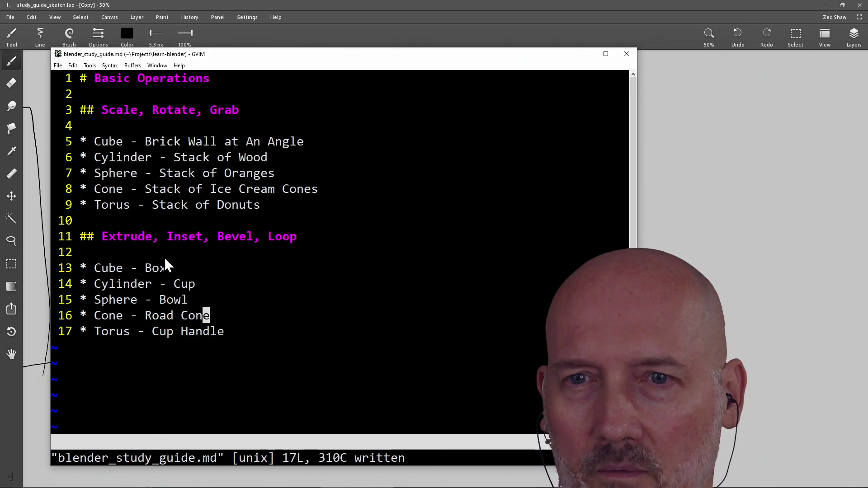
Check the study guide list while sketching a cylinder cup, torus handle arc and sphere bowl in Leonardo.
key("alt+Tab")
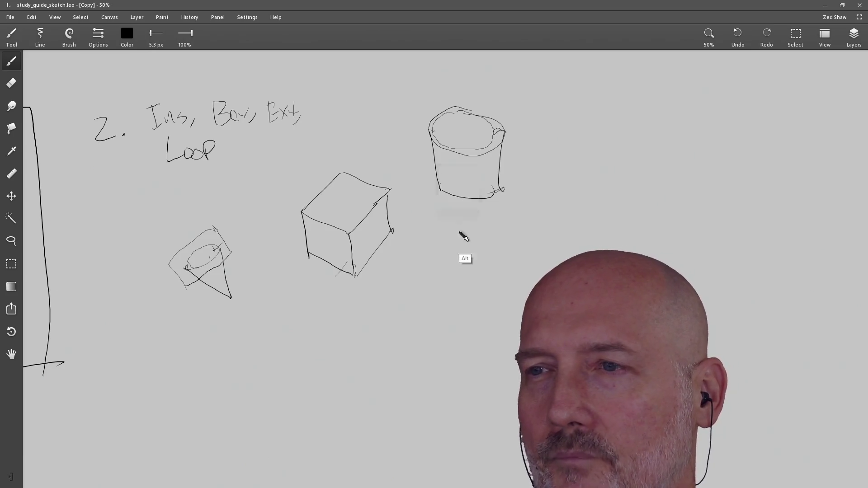
key("alt+Tab")
key("alt+Tab")
key("alt+Tab")
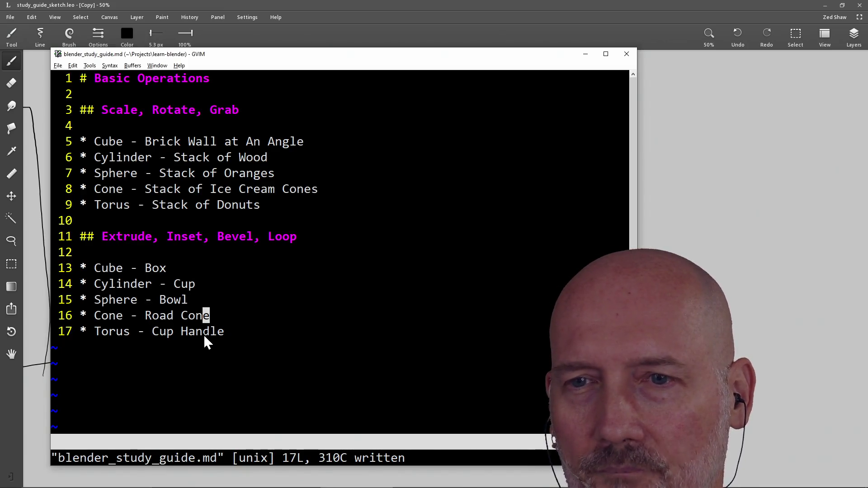
key("alt+Tab")
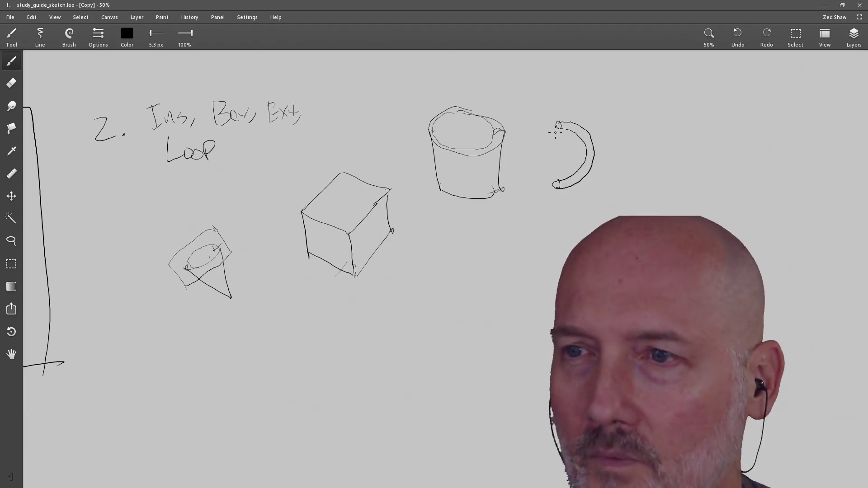
key("alt")
key("alt+Tab")
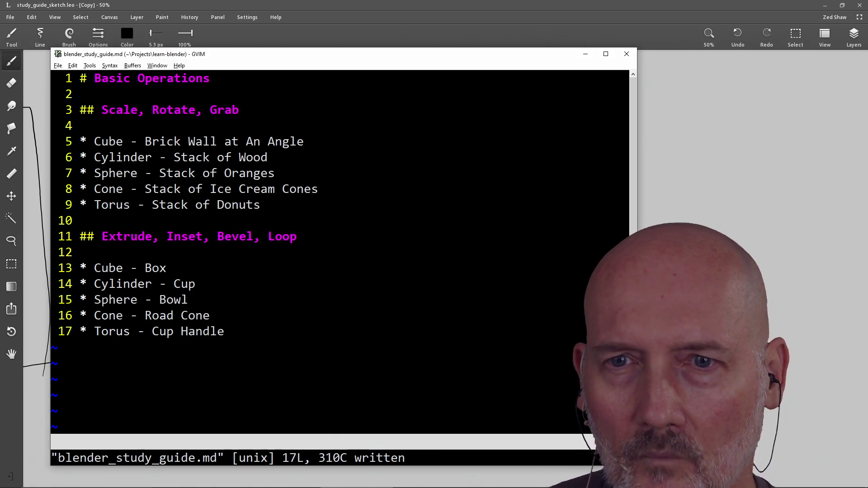
key("alt+Tab")
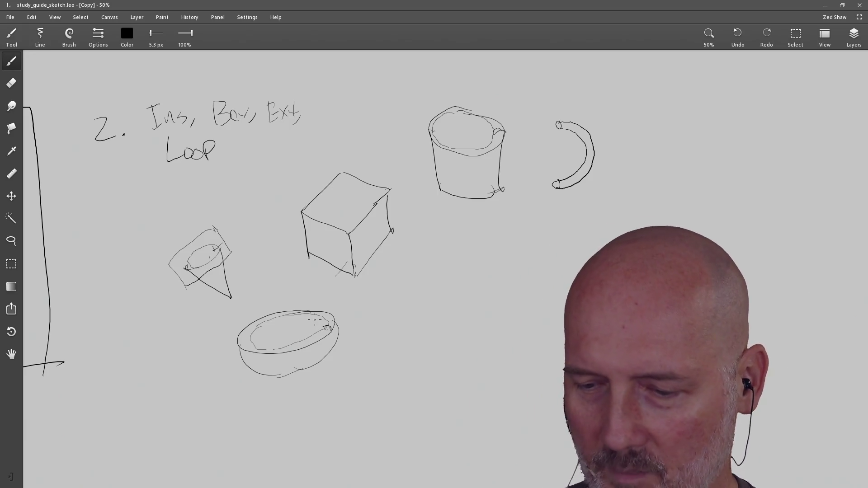
key("alt+Tab")
key("alt+Tab")
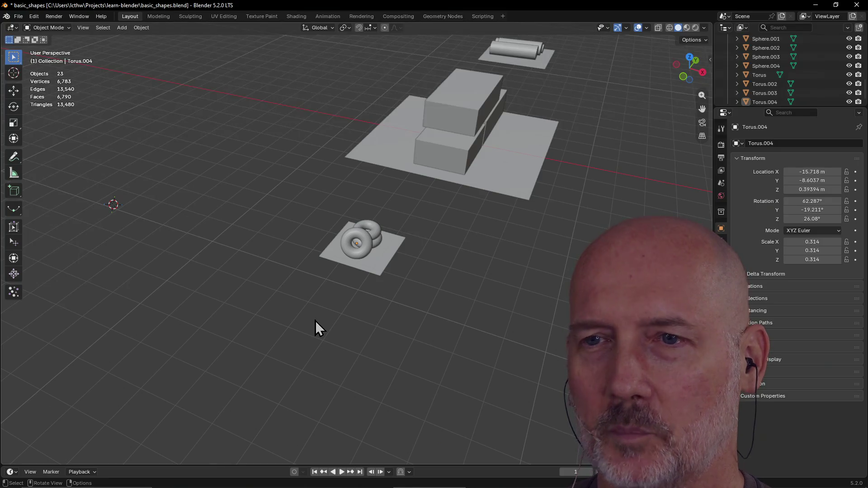
mouse_move(401, 232)
middle_mouse_down()
mouse_move(433, 180)
mouse_move(457, 193)
mouse_move(435, 197)
mouse_move(377, 265)
middle_mouse_up()
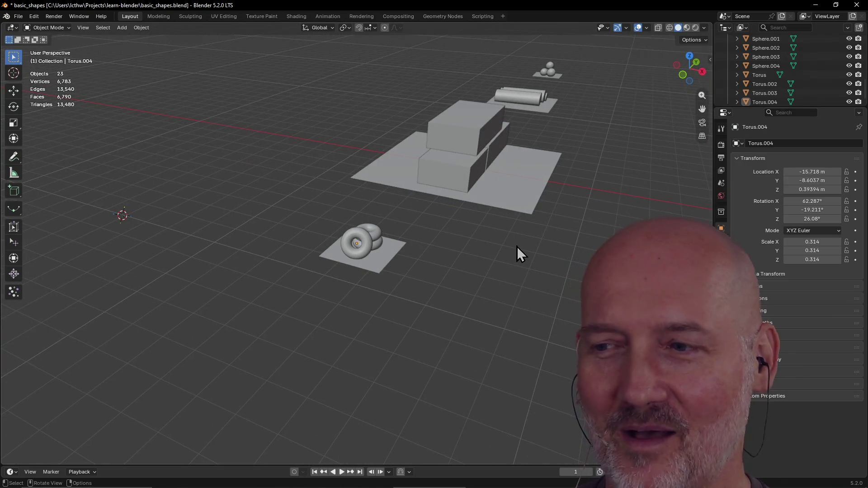
scroll(498, 262, "up", 5)
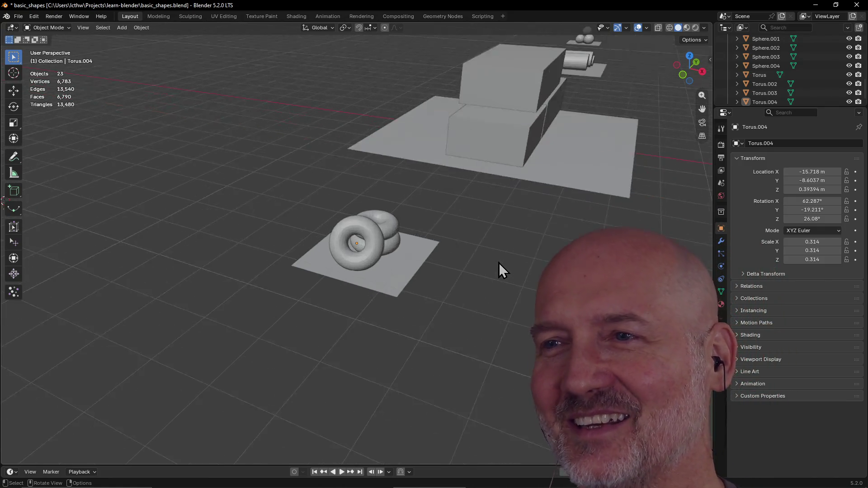
scroll(498, 262, "down", 5)
mouse_move(498, 262)
middle_mouse_down()
mouse_move(531, 249)
mouse_move(485, 276)
mouse_move(381, 262)
mouse_move(527, 264)
mouse_move(524, 239)
mouse_move(545, 216)
mouse_move(500, 245)
mouse_move(349, 252)
mouse_move(463, 238)
mouse_move(368, 240)
mouse_move(316, 186)
middle_mouse_up()
scroll(484, 276, "down", 3)
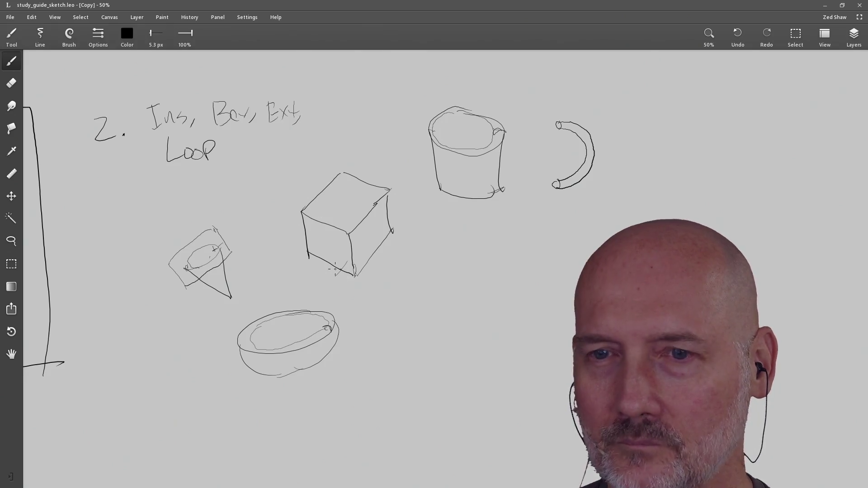
key("alt+Tab")
key("Tab")
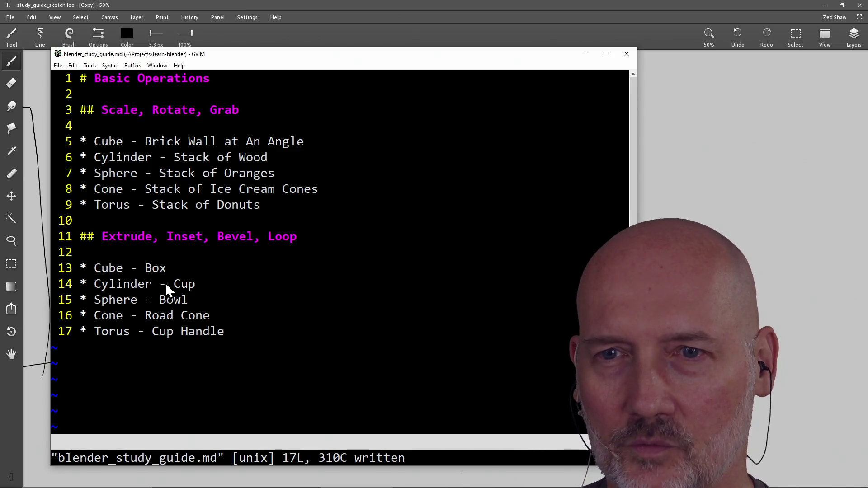
key("alt+Tab")
key("alt+Tab")
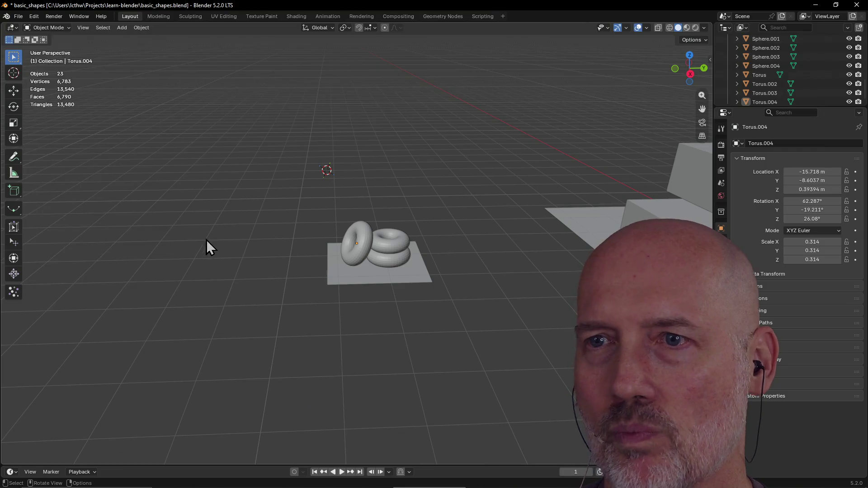
Split into top, front, right and perspective views and pan them to show all objects.
mouse_move(302, 202)
middle_mouse_down()
mouse_move(302, 161)
mouse_move(282, 399)
mouse_move(317, 283)
mouse_move(432, 304)
mouse_move(291, 230)
mouse_move(304, 226)
middle_mouse_up()
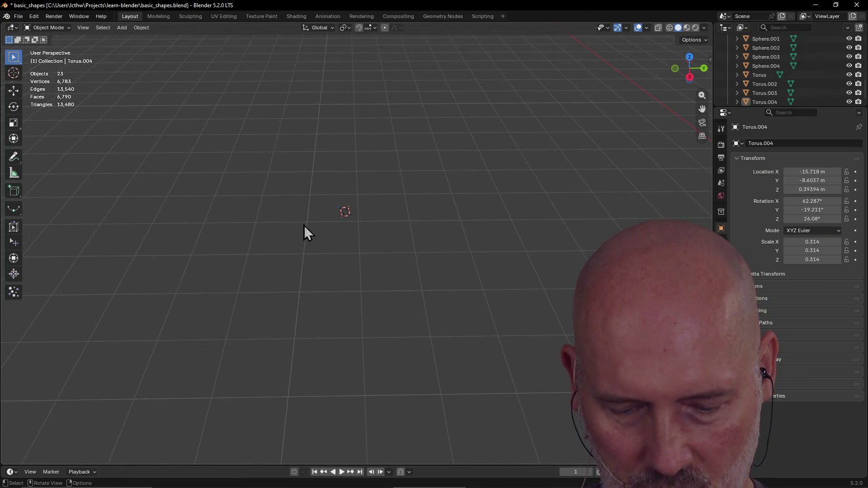
key("ctrl+alt+q")
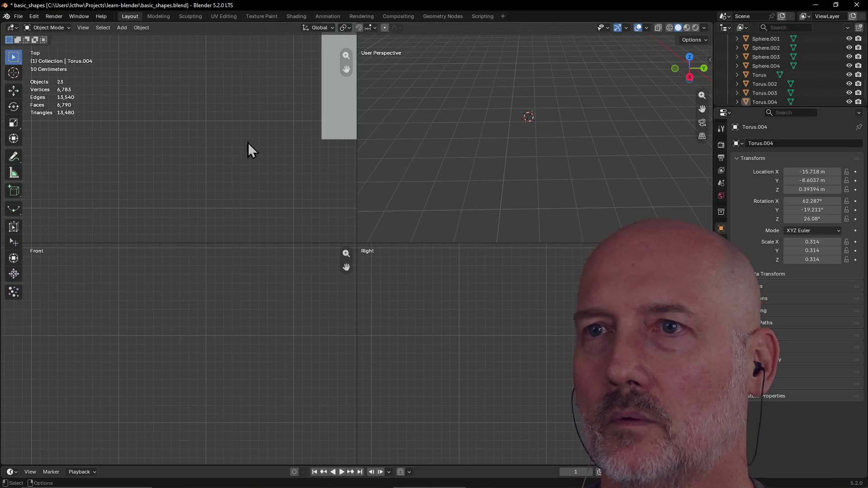
mouse_move(341, 67)
left_mouse_down()
mouse_move(340, 108)
mouse_move(343, 59)
mouse_move(333, 77)
mouse_move(221, 90)
left_mouse_up()
scroll(217, 132, "down", 6)
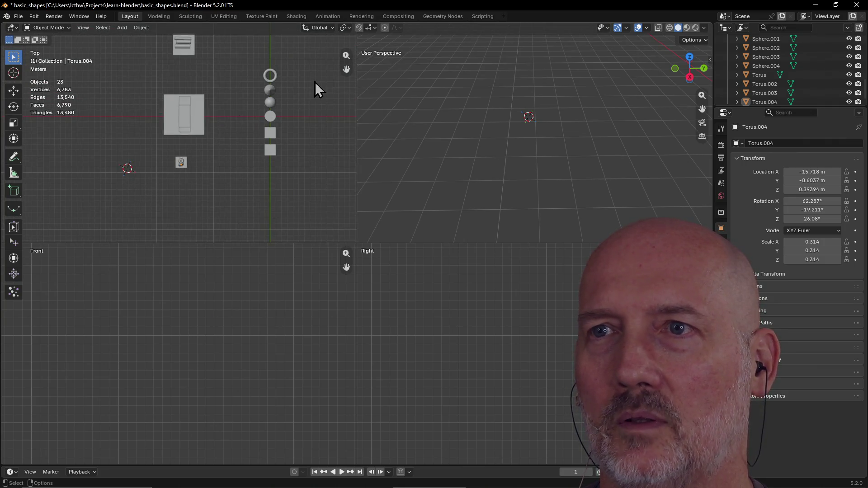
left_click_drag(347, 70, 429, 66)
scroll(171, 346, "down", 4)
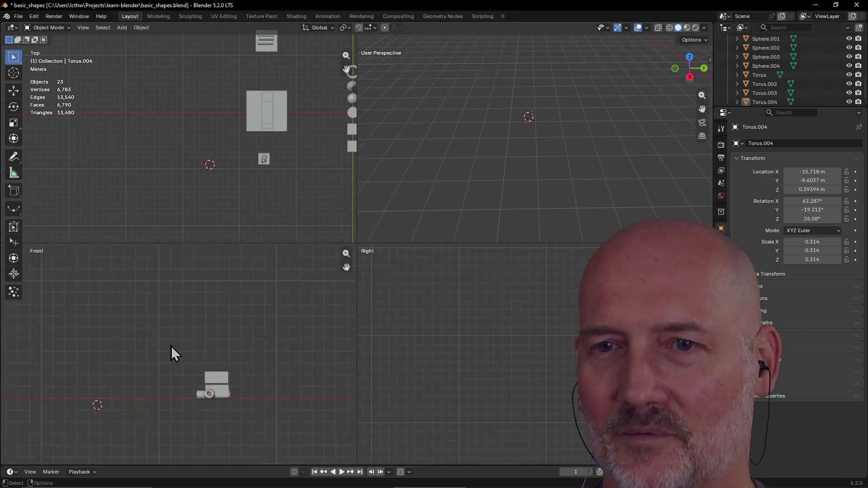
left_click_drag(346, 267, 369, 237)
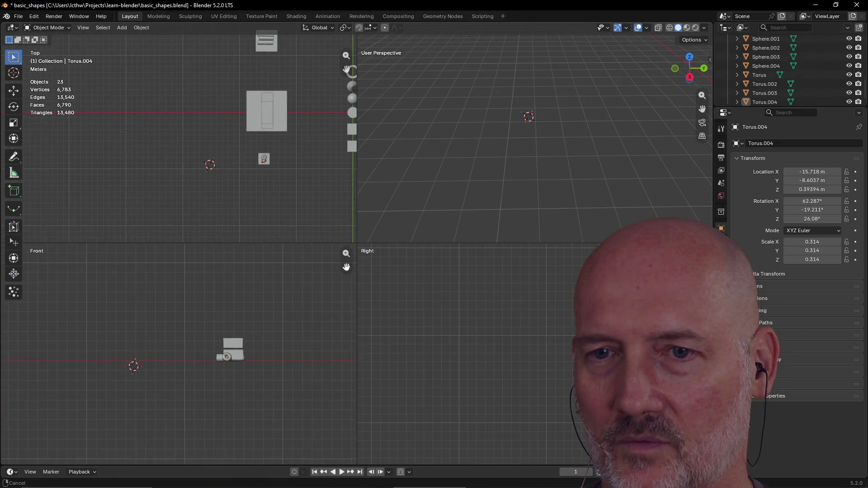
Place the 3D cursor on empty floor and return to one full-size perspective viewport.
right_click(132, 361, "shift")
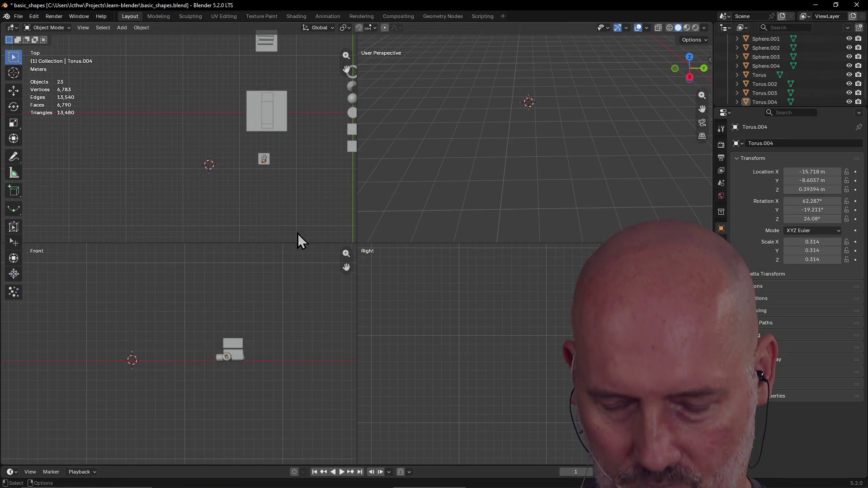
key("ctrl+alt+q")
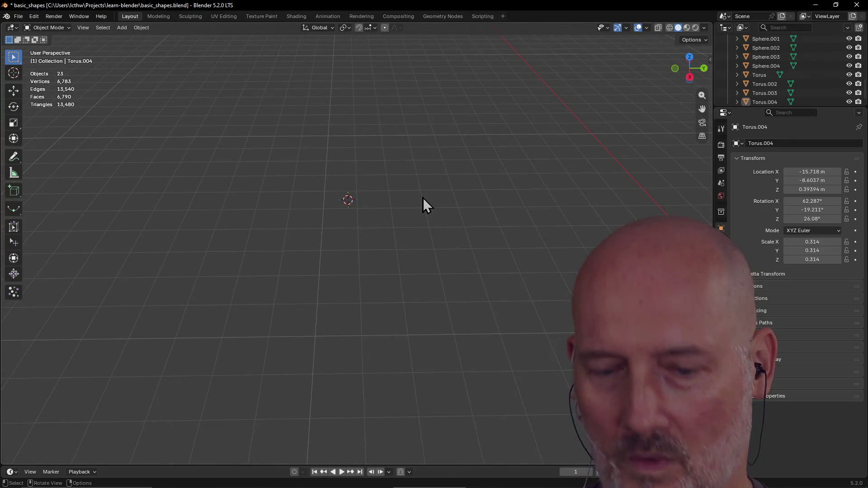
mouse_move(424, 198)
middle_mouse_down()
mouse_move(506, 211)
mouse_move(367, 203)
mouse_move(424, 200)
mouse_move(410, 170)
middle_mouse_up()
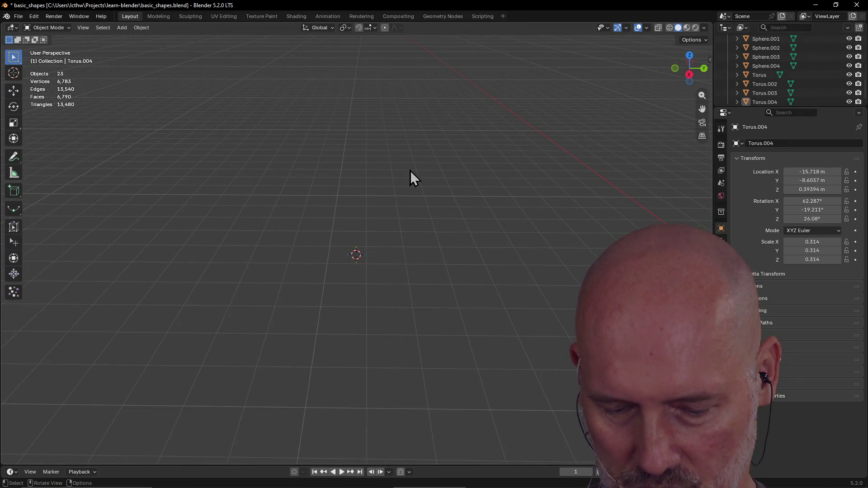
key("shift+a")
Add Cube.004 at the 3D cursor with zero rotation and Location Z of 1 m.
mouse_move(410, 170)
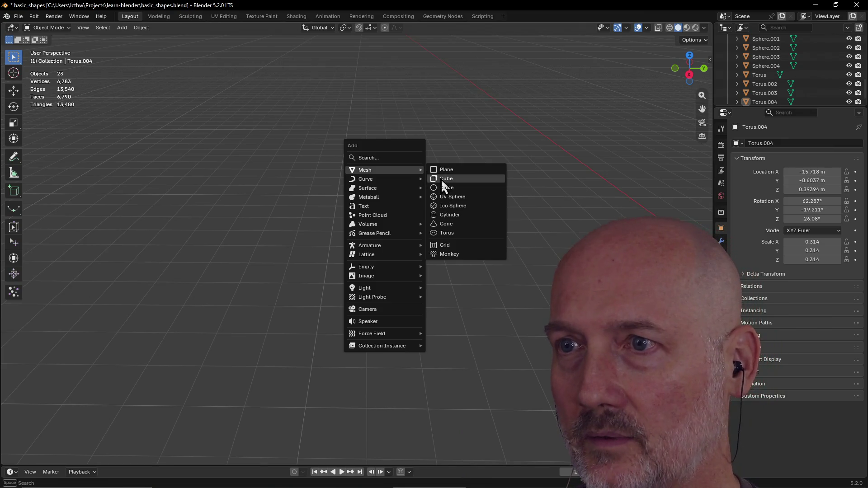
left_click(442, 179)
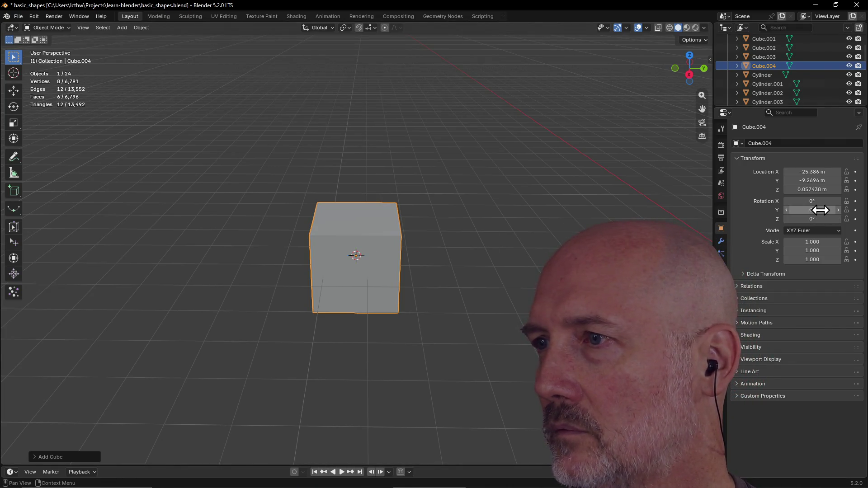
left_click_drag(812, 218, 819, 220)
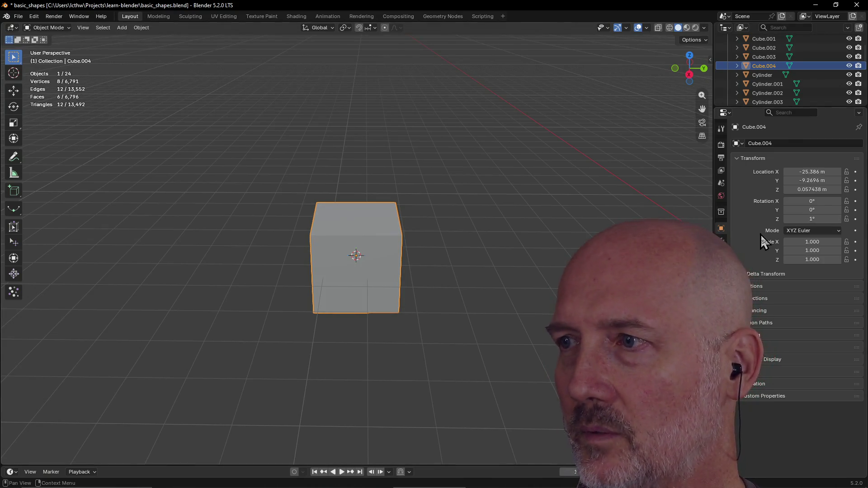
key("ctrl+z")
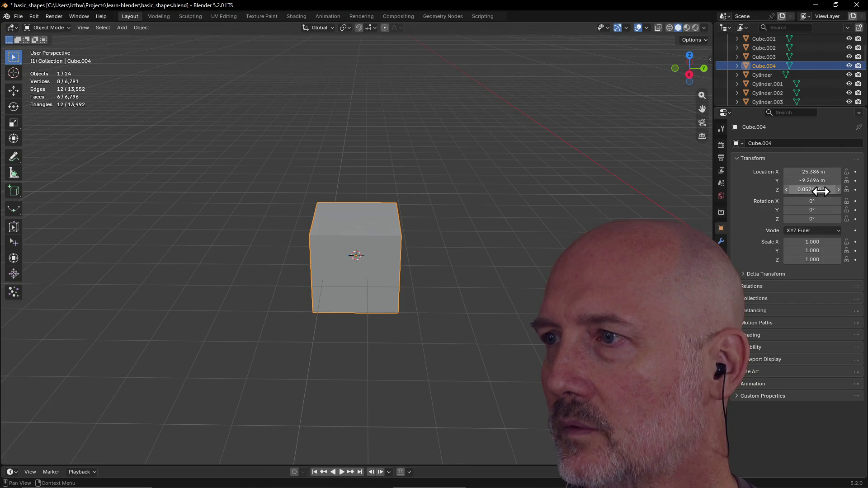
left_click(819, 190)
type("0")
key("Return")
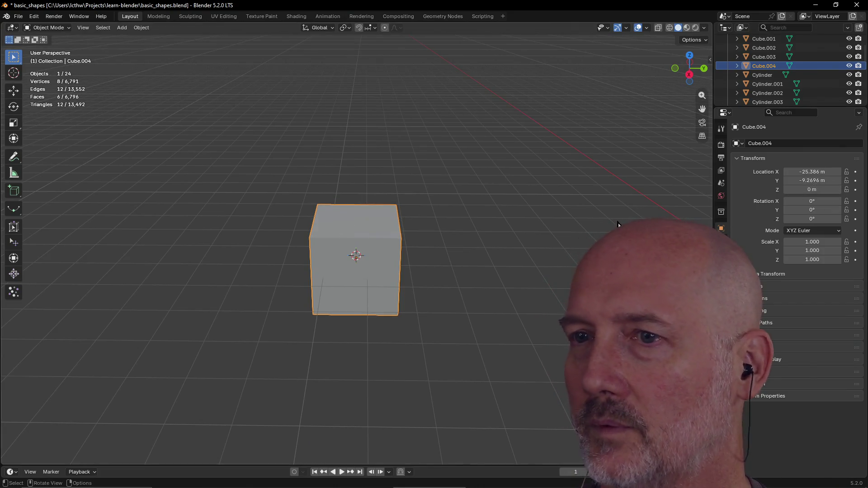
left_click(815, 189)
type("2")
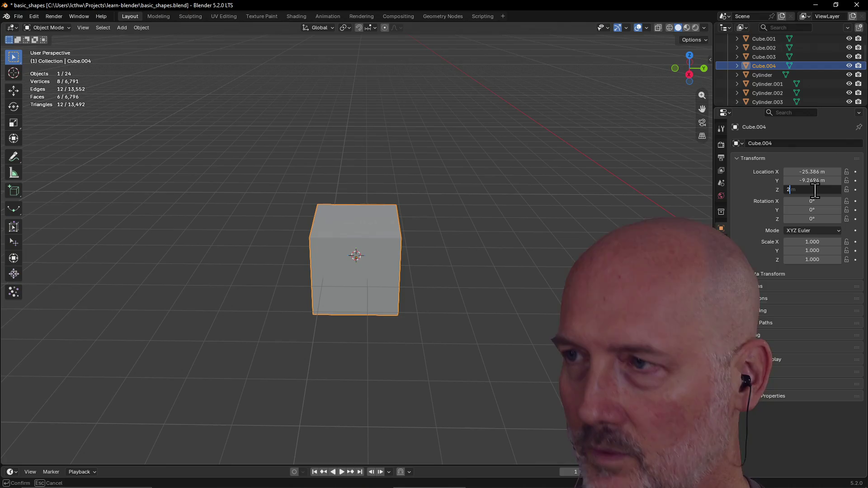
key("Return")
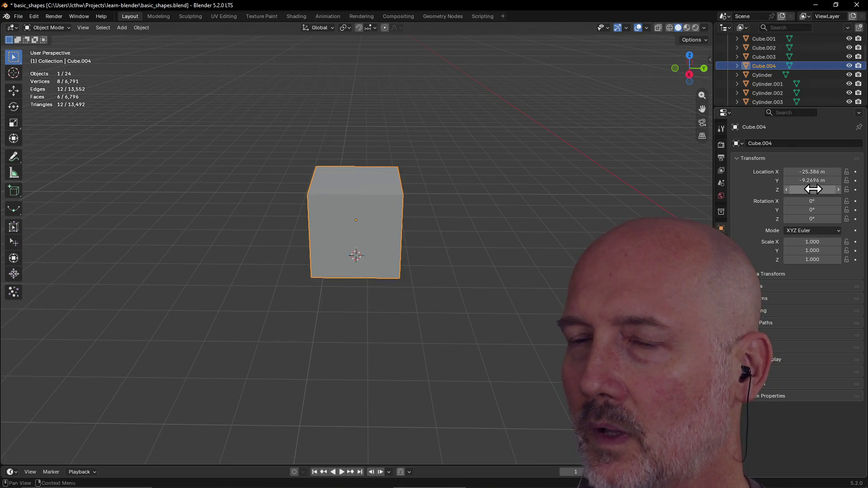
mouse_move(364, 228)
middle_mouse_down()
mouse_move(382, 221)
mouse_move(350, 226)
mouse_move(361, 222)
middle_mouse_up()
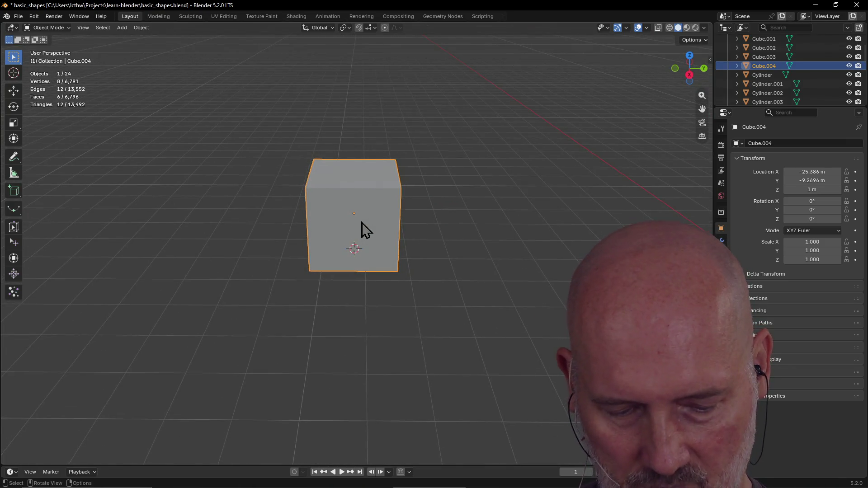
key("shift+a")
Add Plane.005 and shift Cube.004 along the Y axis to -7.5022 m.
mouse_move(358, 225)
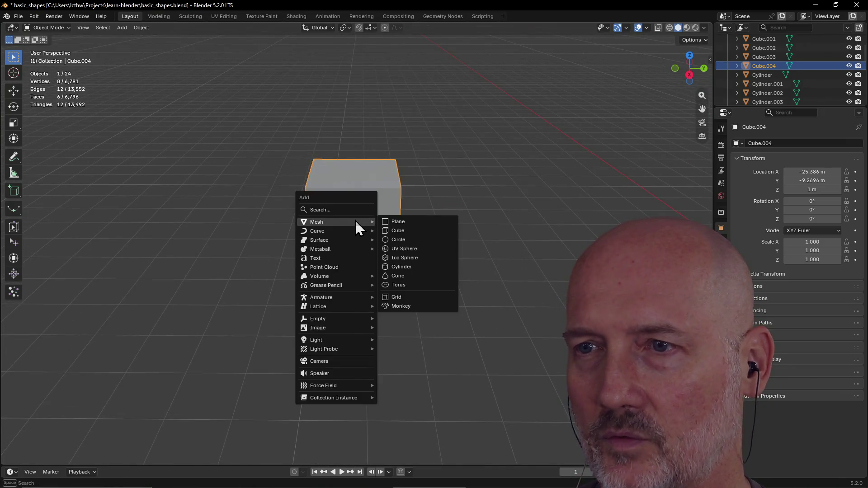
left_click(403, 221)
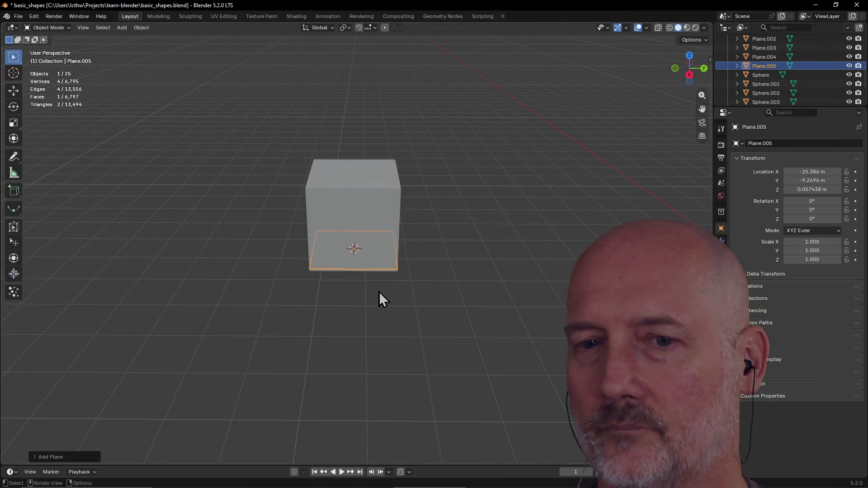
left_click(45, 456)
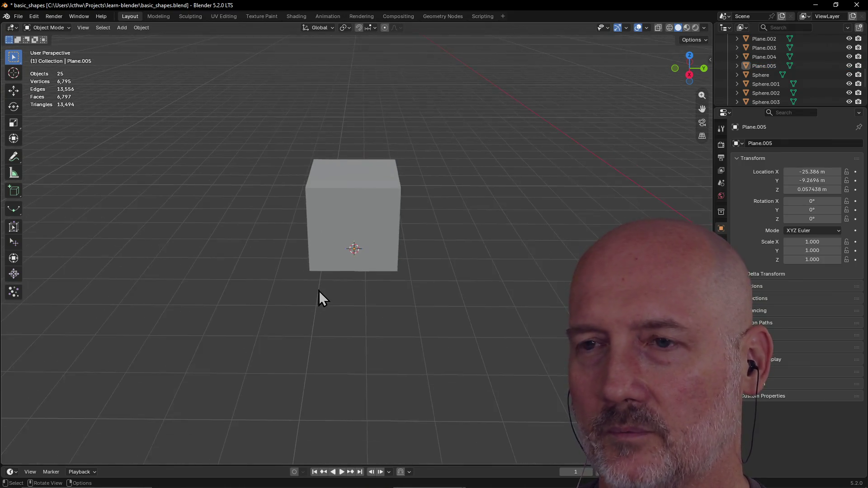
left_click(383, 262)
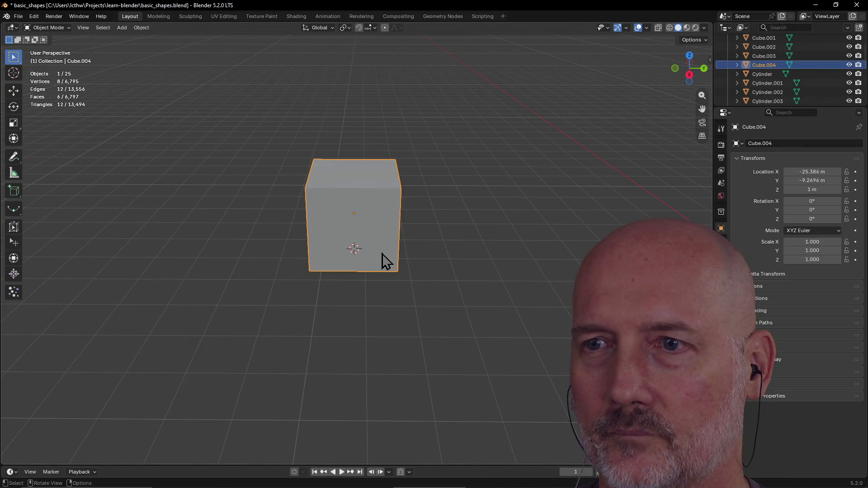
key("g")
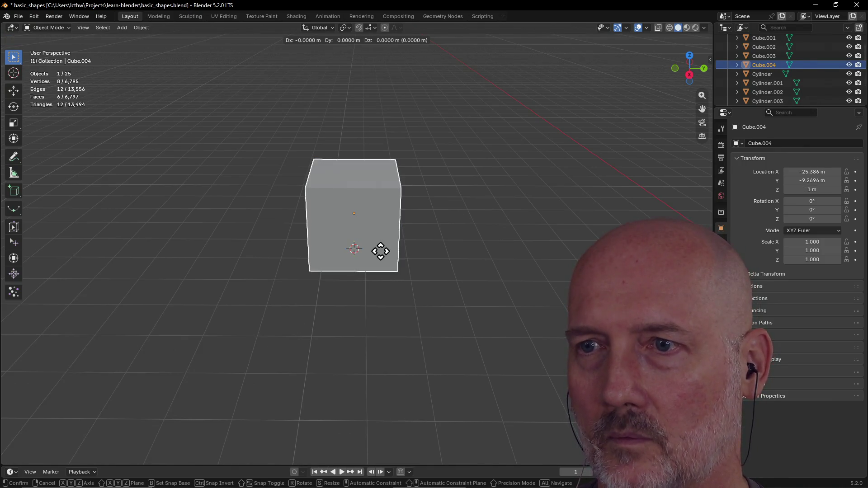
key("y")
left_click(456, 258)
Scale Plane.005 up into a large floor beneath the cube.
left_click(347, 258)
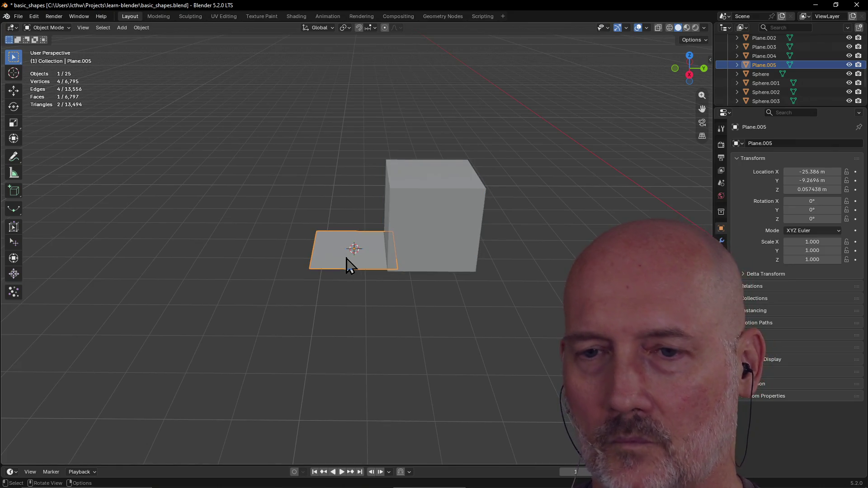
key("b")
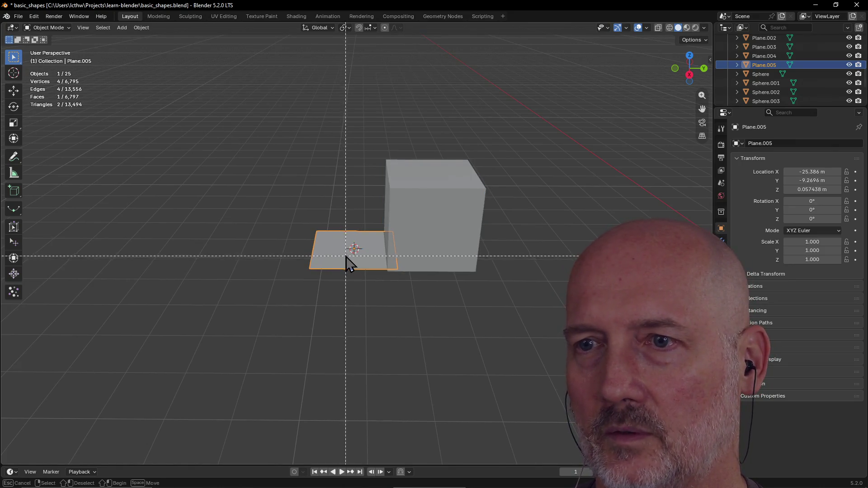
key("Escape")
key("g")
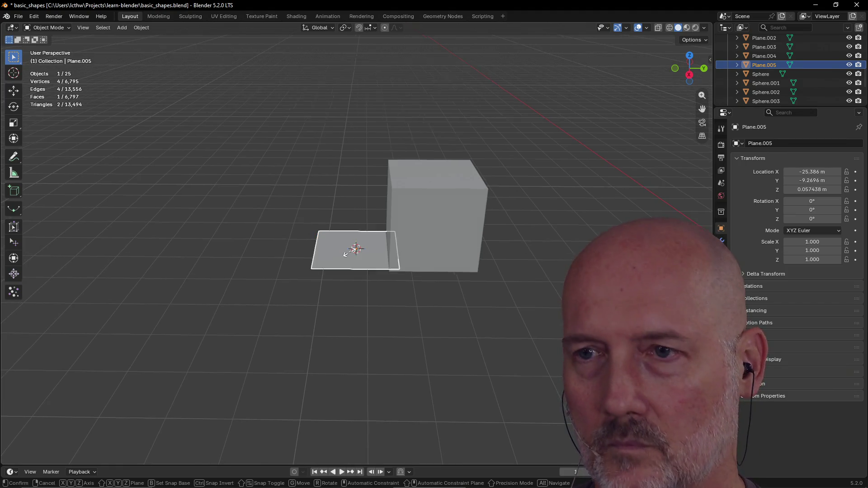
key("s")
left_click(346, 261)
left_click(410, 230)
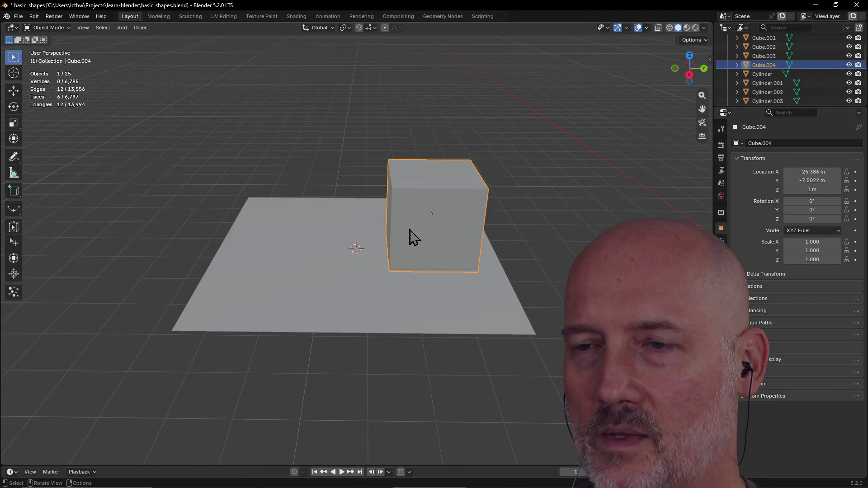
Move the cube along Z, X and Y to X -24.776 m, Y -10.225 m.
key("g")
key("z")
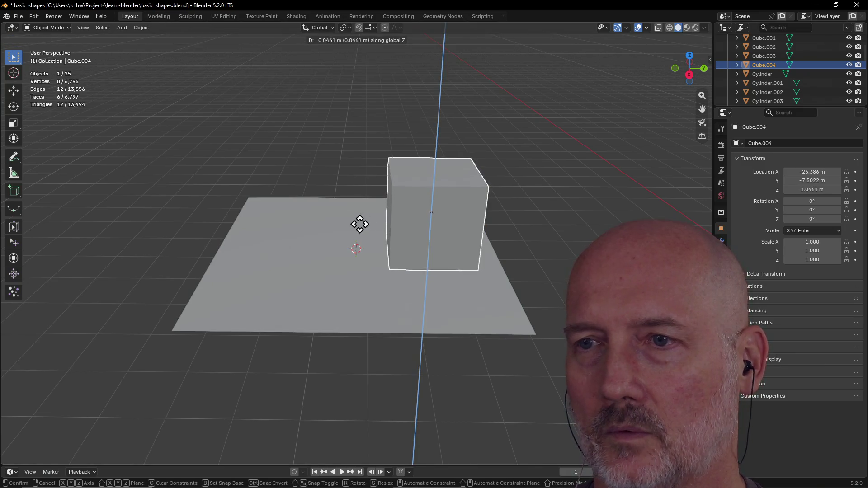
left_click(364, 225)
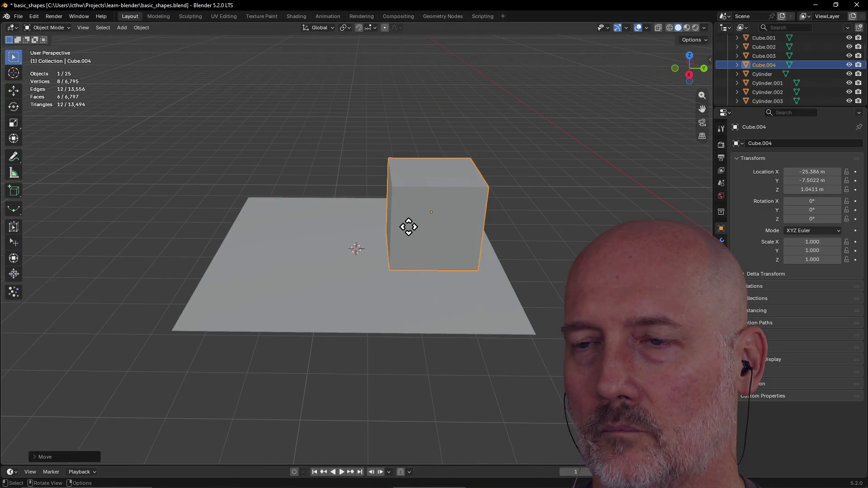
key("g")
key("x")
left_click(413, 247)
key("g")
key("y")
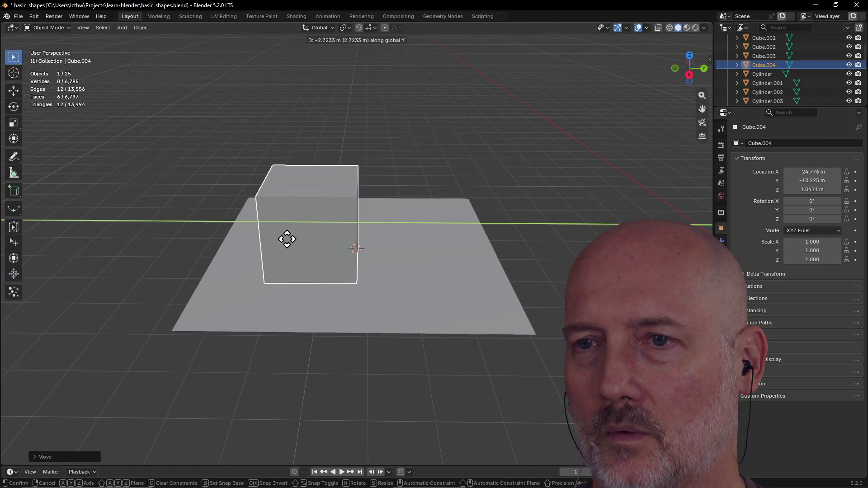
left_click(287, 239)
mouse_move(368, 258)
middle_mouse_down()
mouse_move(333, 259)
mouse_move(393, 252)
middle_mouse_up()
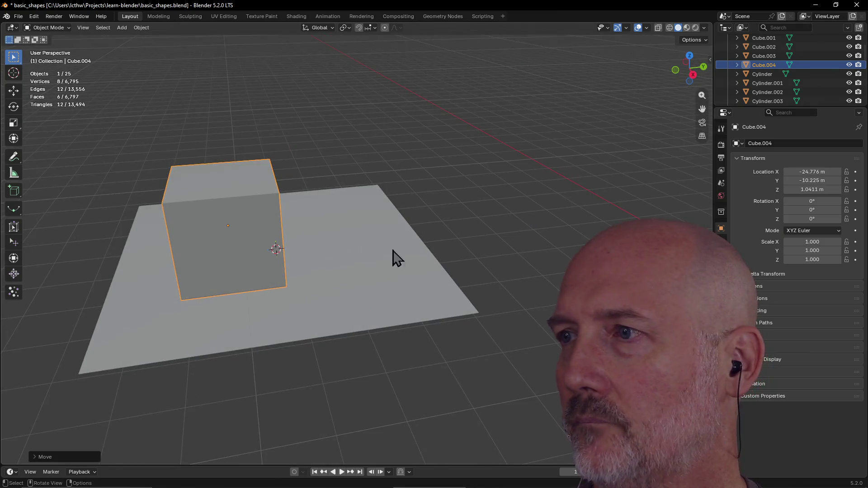
Set the cube's Location Z back to 1 m and view it from a side orthographic view.
left_click(792, 190)
key("BackSpace")
type("0")
key("Return")
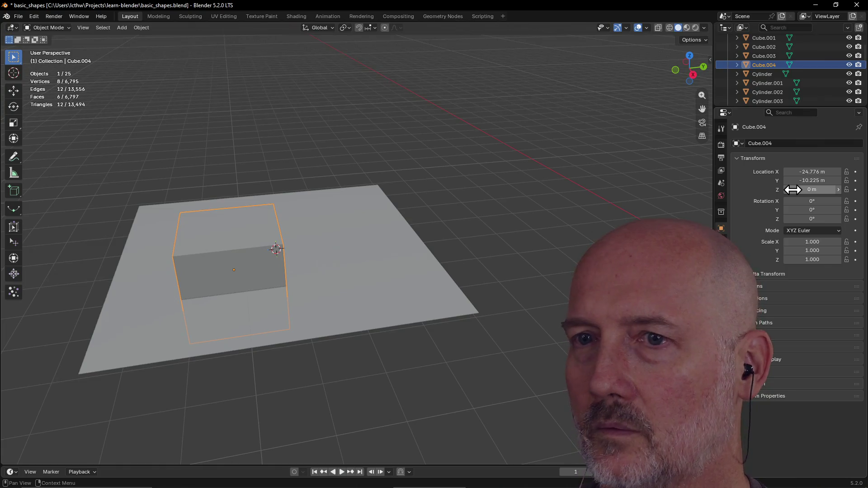
left_click(792, 189)
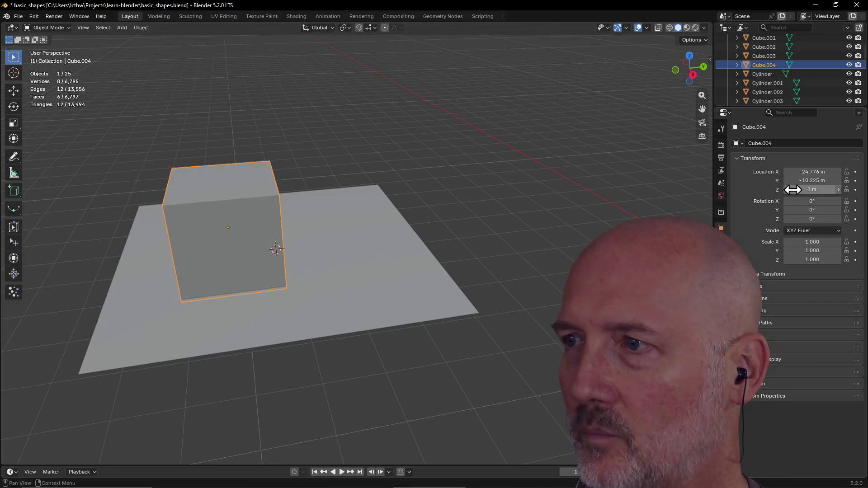
type("1")
key("Return")
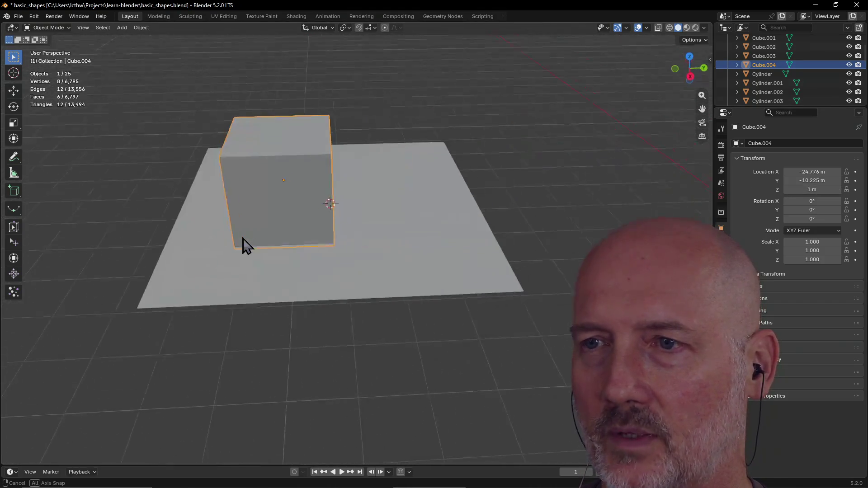
key("grave")
left_click(322, 256)
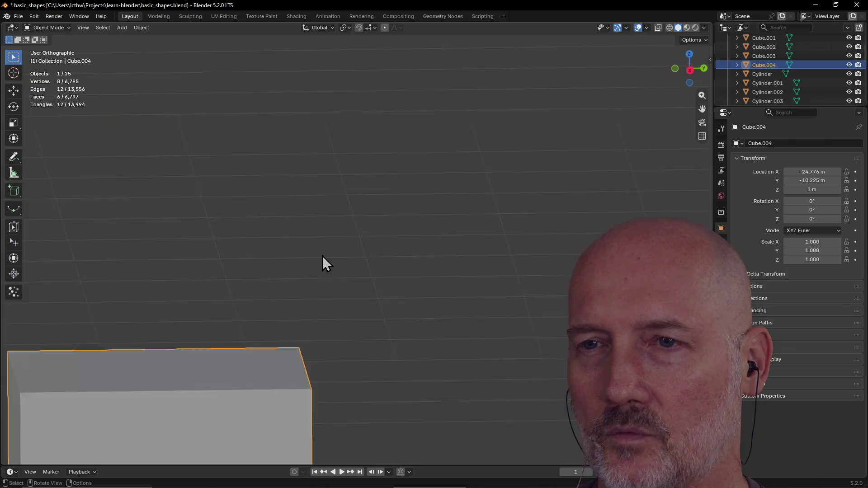
Stretch the cube along Y to scale 1.851 and frame it in the view.
mouse_move(322, 255)
middle_mouse_down()
mouse_move(304, 331)
mouse_move(397, 253)
mouse_move(422, 215)
mouse_move(380, 214)
mouse_move(499, 232)
mouse_move(561, 220)
mouse_move(386, 231)
middle_mouse_up()
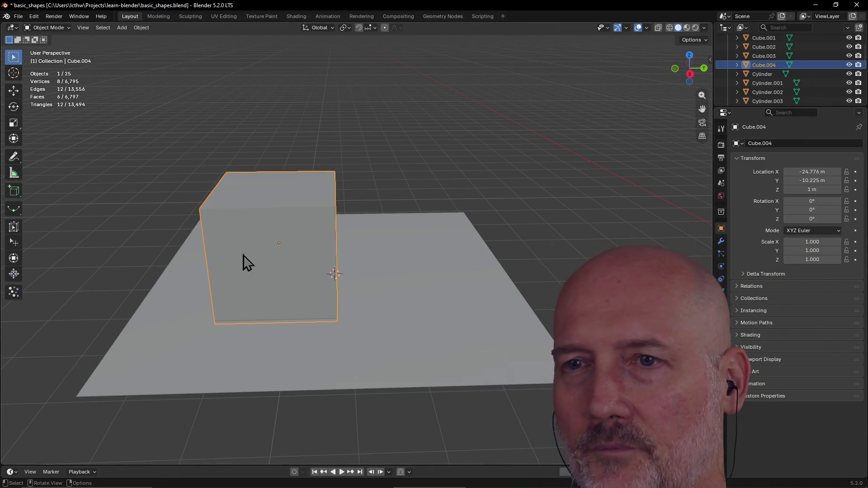
key("s")
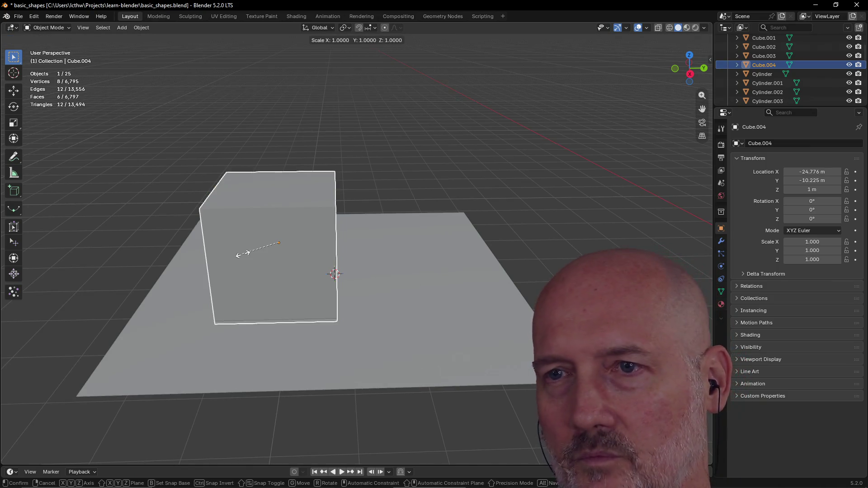
key("y")
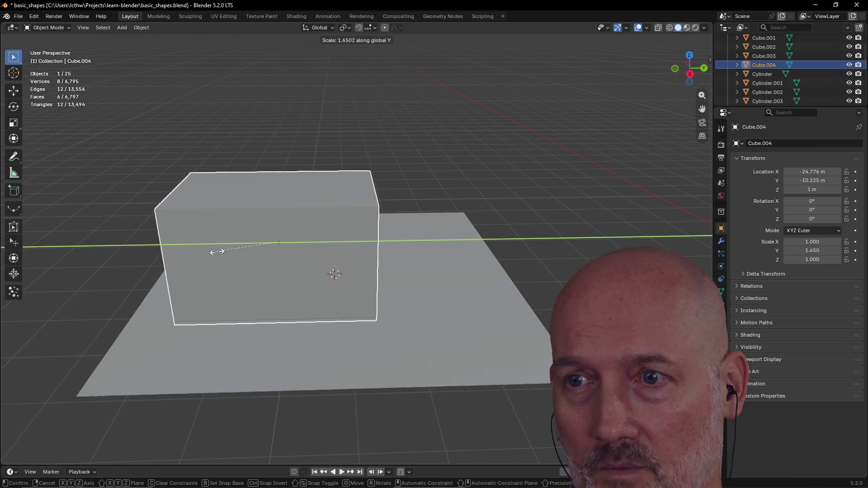
left_click(209, 250)
mouse_move(336, 222)
middle_mouse_down()
mouse_move(288, 249)
mouse_move(373, 216)
mouse_move(335, 222)
middle_mouse_up()
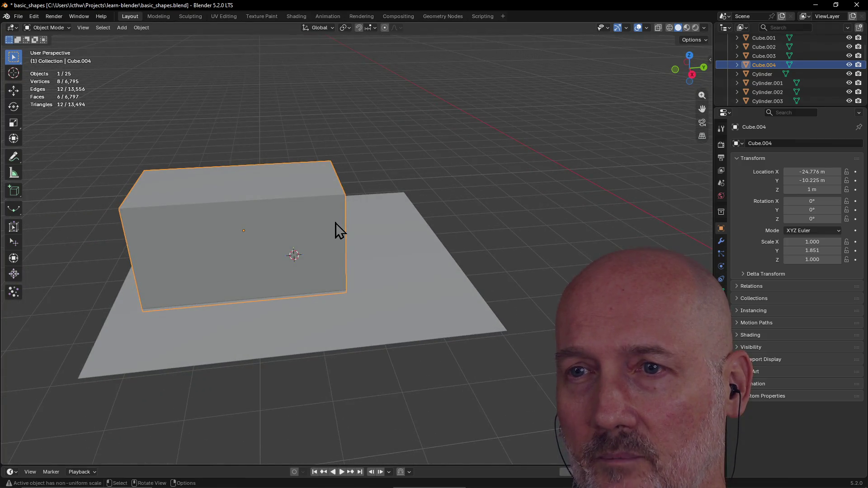
key("grave")
left_click(395, 254)
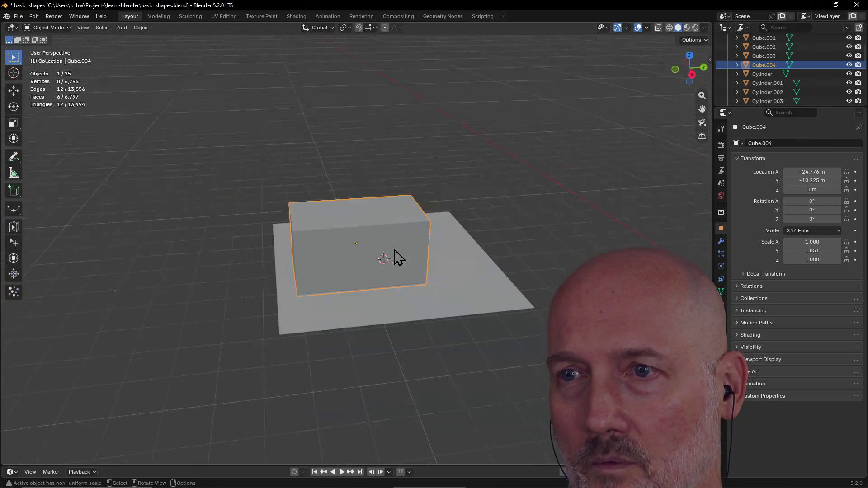
mouse_move(393, 251)
middle_mouse_down()
mouse_move(283, 269)
mouse_move(304, 286)
mouse_move(350, 267)
mouse_move(354, 249)
middle_mouse_up()
Widen the cube along X to scale 2.038 and shift it to Y -8.9024 m.
key("s")
key("x")
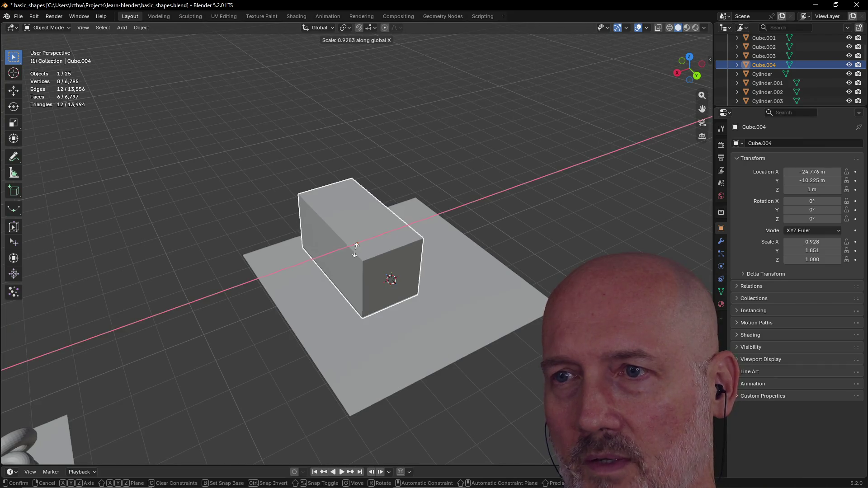
left_click(368, 256)
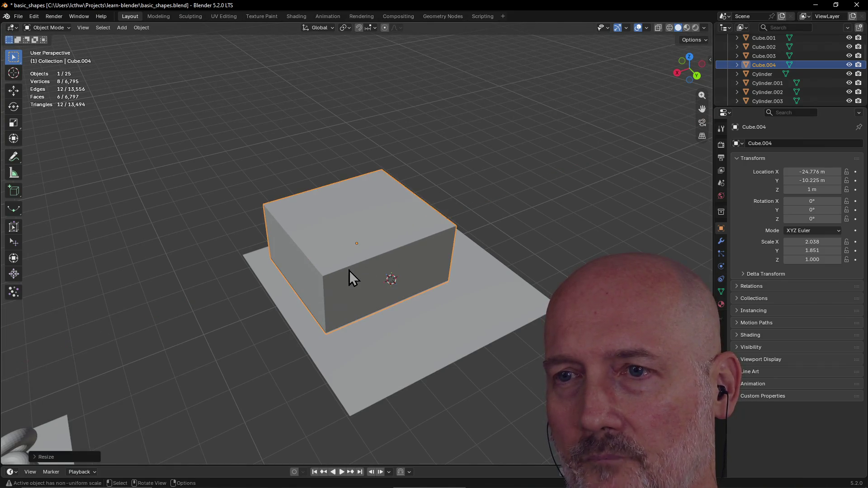
key("g")
key("y")
left_click(368, 301)
mouse_move(379, 273)
middle_mouse_down()
mouse_move(360, 267)
mouse_move(353, 279)
middle_mouse_up()
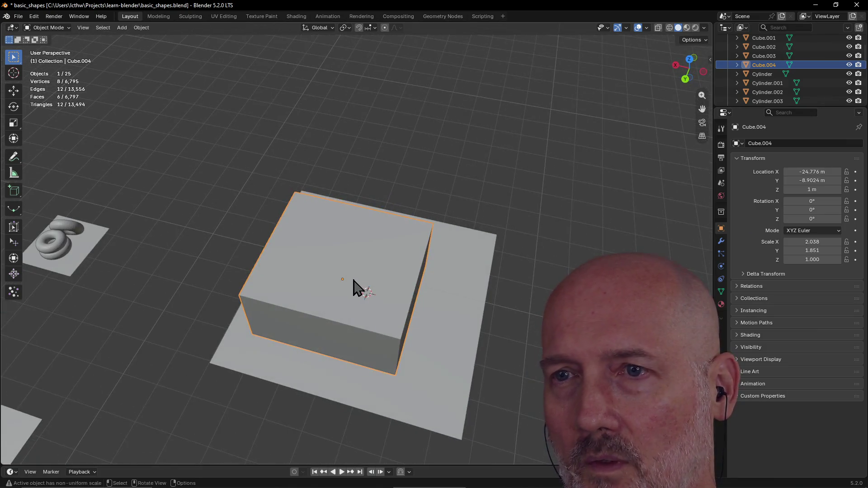
Switch to the Modeling workspace and frame the cube in Edit Mode.
left_click(153, 17)
scroll(389, 191, "down", 3)
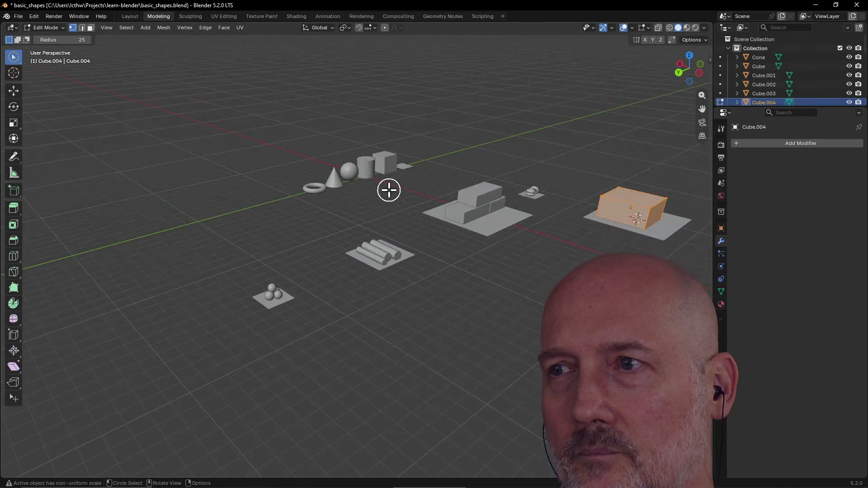
key("grave")
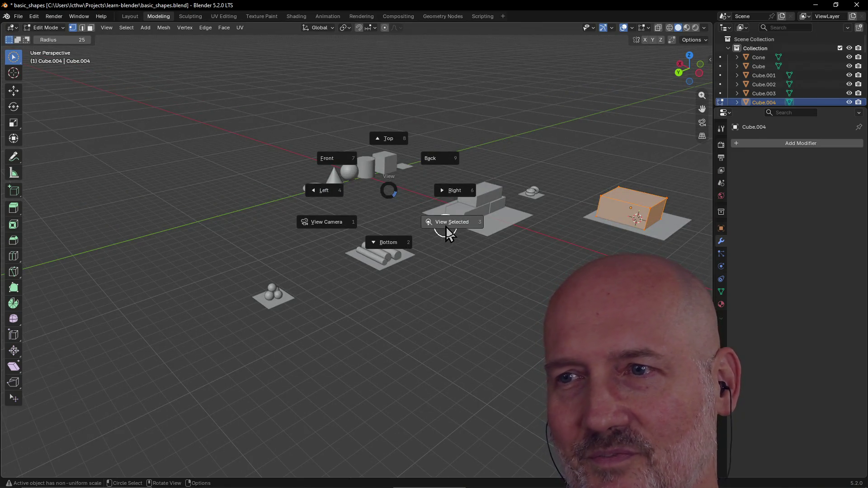
left_click(445, 230)
mouse_move(446, 220)
middle_mouse_down()
mouse_move(382, 257)
mouse_move(314, 231)
mouse_move(354, 225)
mouse_move(312, 250)
mouse_move(325, 258)
middle_mouse_up()
Deselect everything, switch to face select, and circle-select the block's top face.
key("alt+a")
key("3")
key("c")
left_click(354, 225)
key("Escape")
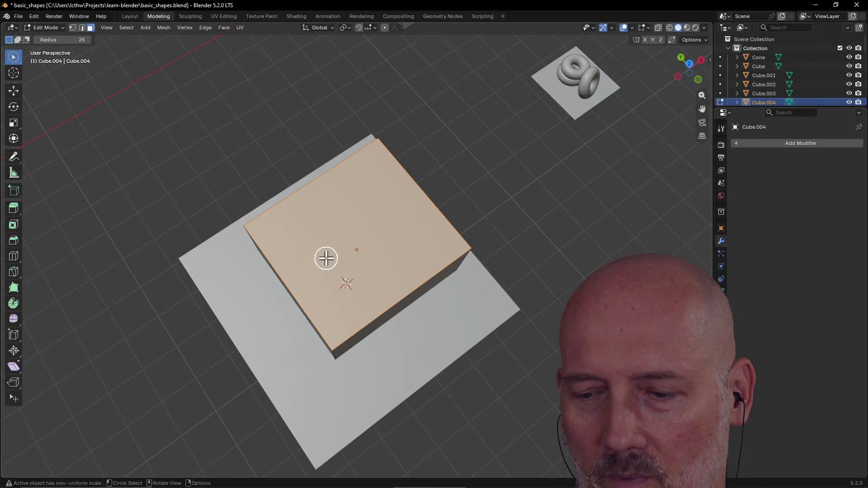
key("alt+Tab")
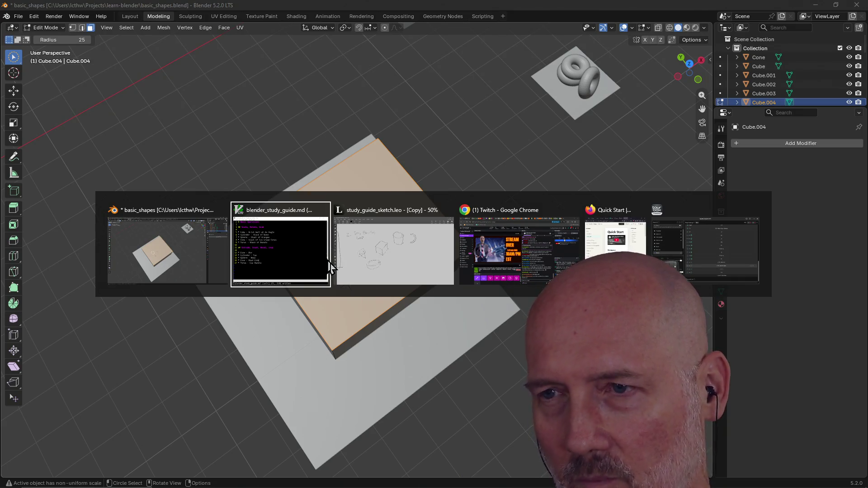
key("alt+Tab")
key("alt+Tab")
key("alt+Tab")
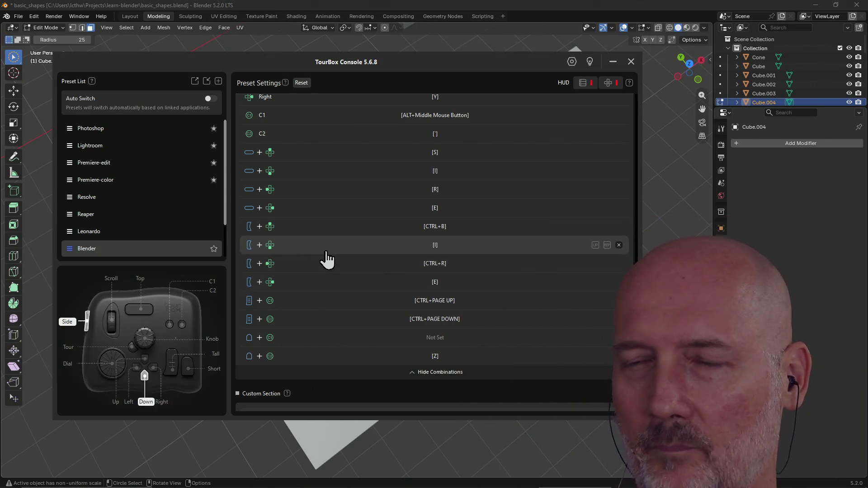
left_click(402, 10)
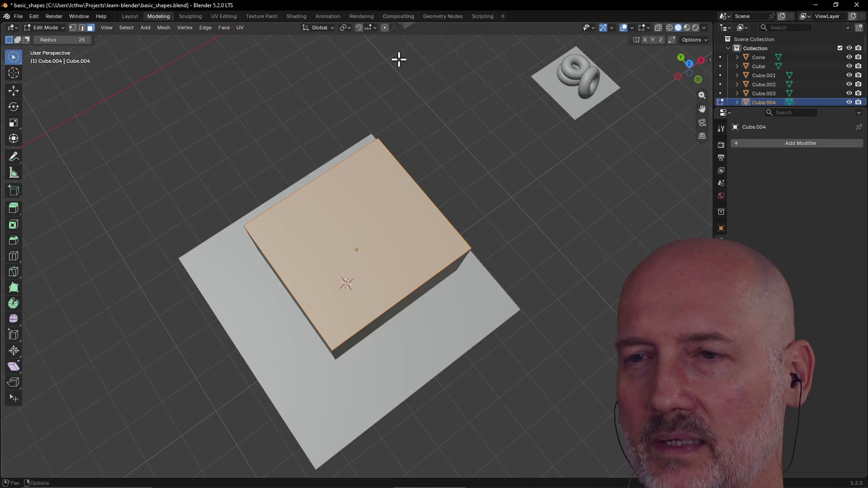
Inspect the wide block from a near top-down view, then save basic_shapes.blend.
mouse_move(345, 280)
middle_mouse_down()
mouse_move(334, 292)
mouse_move(308, 283)
mouse_move(291, 262)
mouse_move(304, 246)
mouse_move(312, 277)
mouse_move(341, 265)
middle_mouse_up()
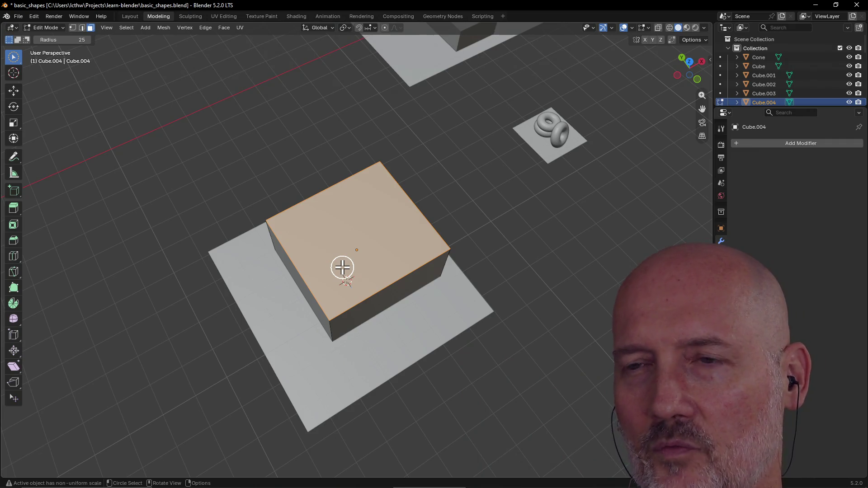
scroll(343, 267, "up", 1)
mouse_move(343, 265)
middle_mouse_down()
mouse_move(376, 242)
mouse_move(285, 254)
mouse_move(335, 219)
mouse_move(332, 239)
mouse_move(233, 234)
mouse_move(381, 230)
mouse_move(343, 246)
mouse_move(296, 238)
mouse_move(342, 234)
middle_mouse_up()
scroll(294, 244, "up", 3)
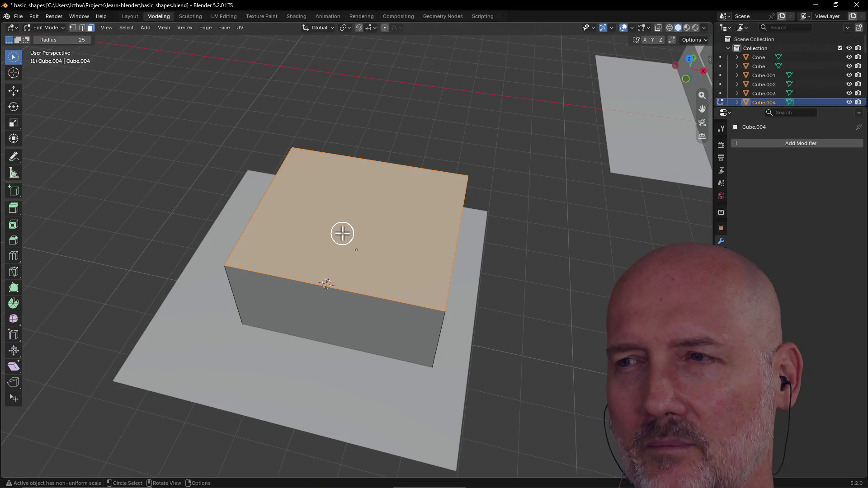
scroll(342, 233, "down", 1)
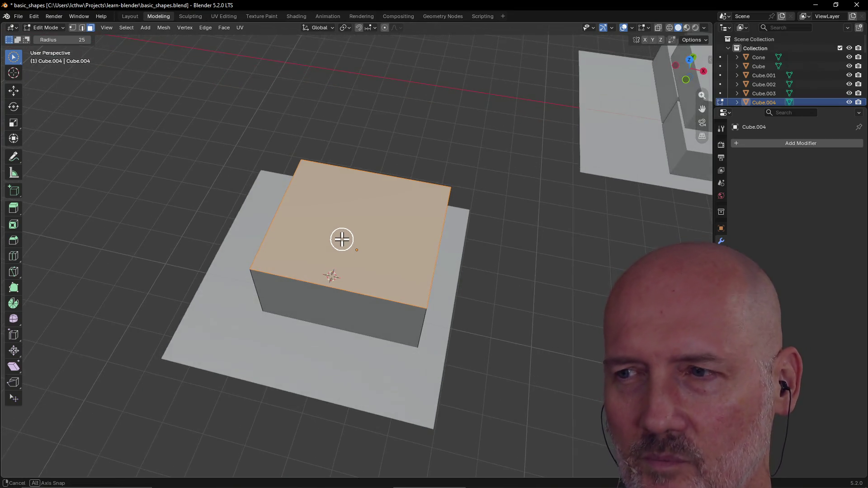
scroll(341, 244, "up", 1)
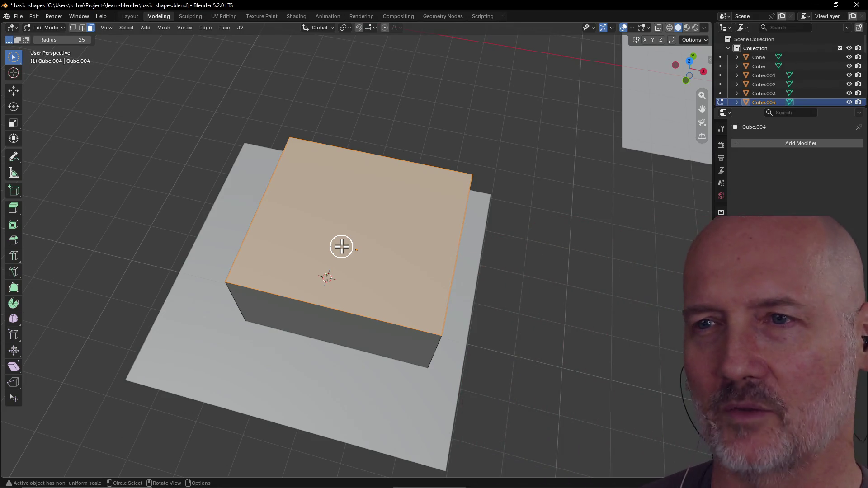
scroll(342, 240, "up", 2)
mouse_move(344, 237)
middle_mouse_down()
mouse_move(353, 252)
mouse_move(346, 243)
middle_mouse_up()
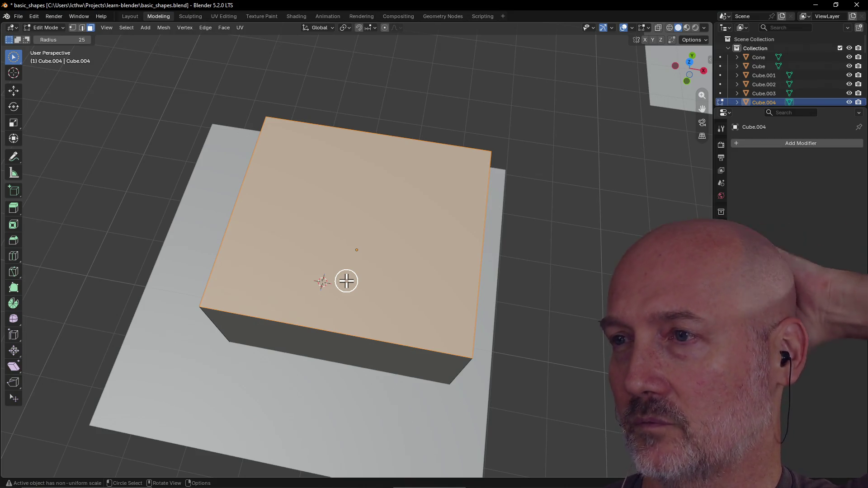
key("ctrl+s")
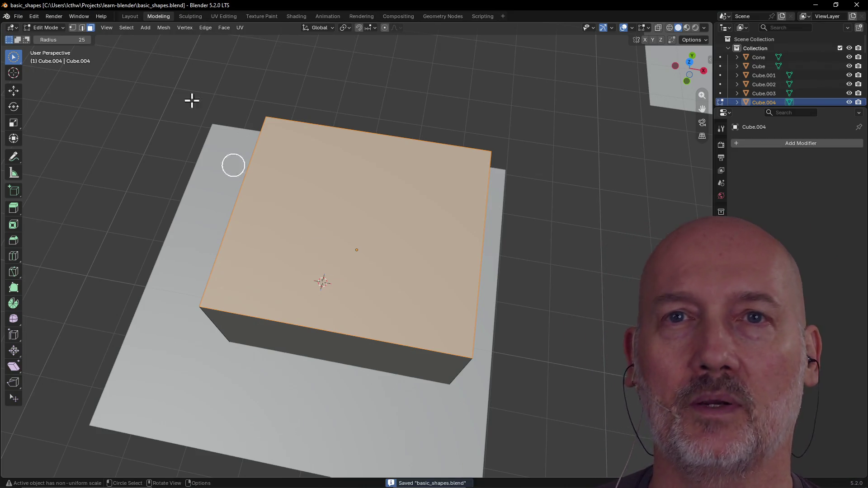
left_click(20, 16)
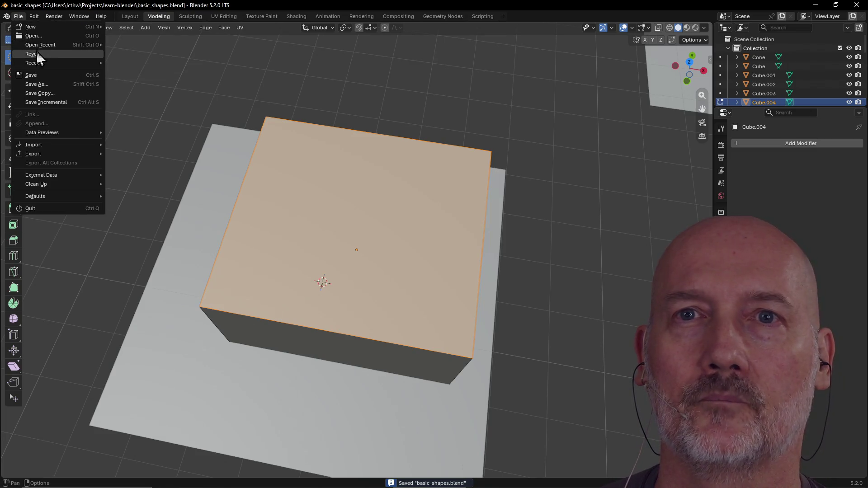
Open controller_sculpted_buttons.blend and look down on the gamepad model.
mouse_move(37, 46)
left_click(146, 62)
middle_click_drag(394, 258, 339, 305)
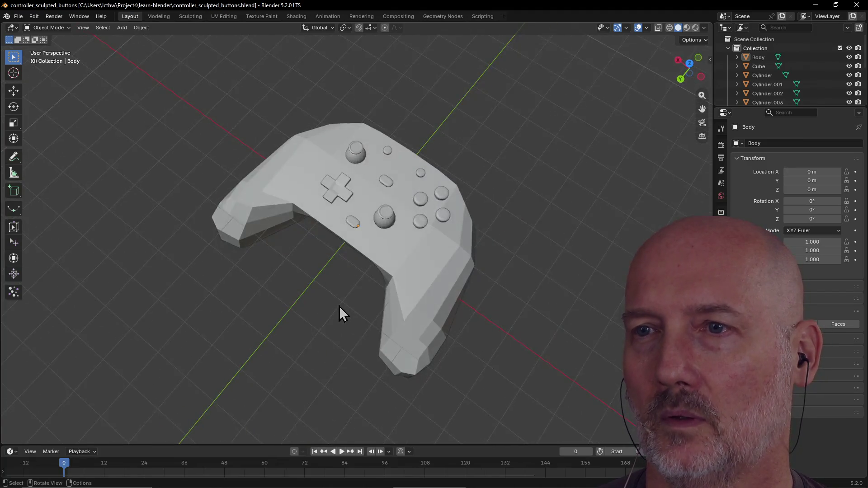
scroll(353, 235, "up", 3)
Select the oval button Cylinder.006, enlarge the timeline and delete its keyframe.
left_click(351, 220)
scroll(355, 217, "up", 3)
mouse_move(354, 217)
middle_mouse_down()
mouse_move(401, 185)
mouse_move(386, 226)
mouse_move(355, 222)
middle_mouse_up()
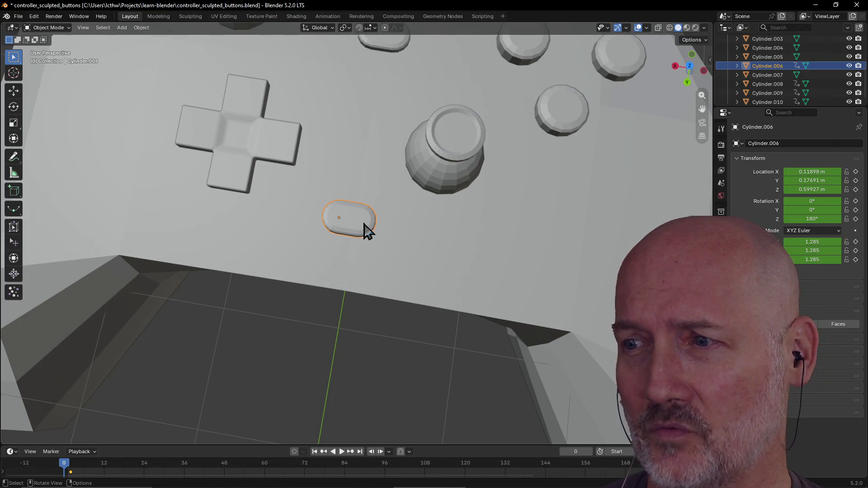
scroll(367, 230, "down", 6)
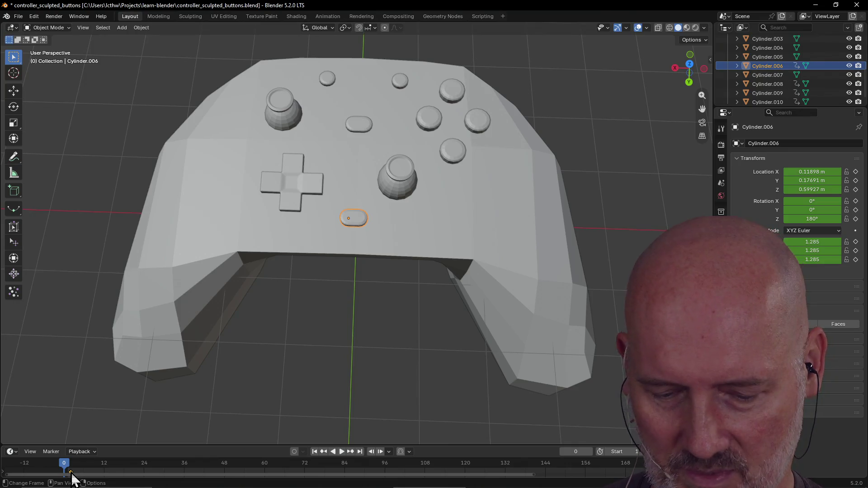
scroll(71, 477, "up", 1)
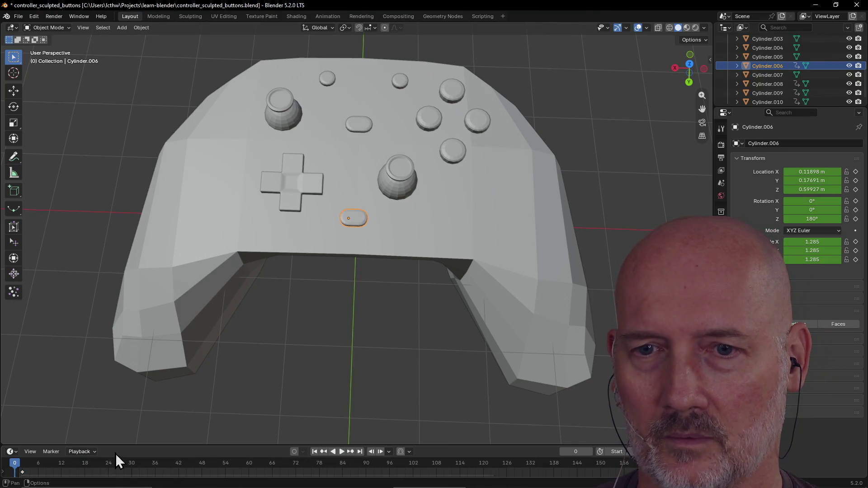
left_click_drag(122, 446, 140, 366)
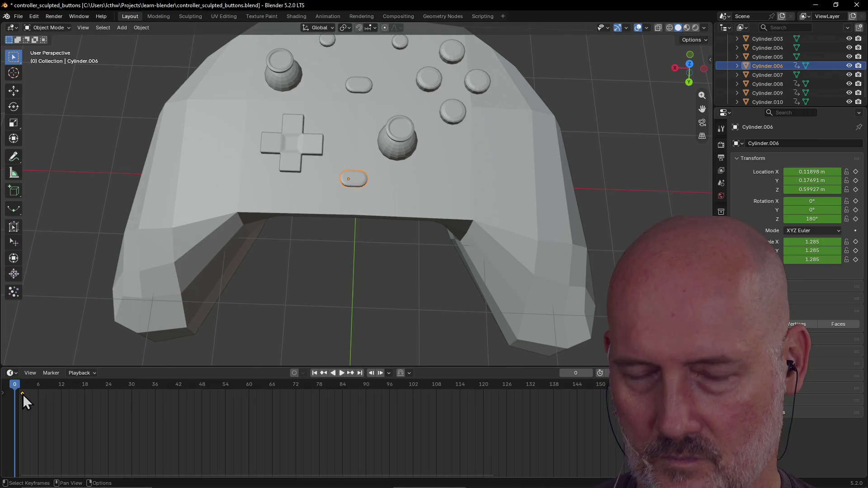
key("Delete")
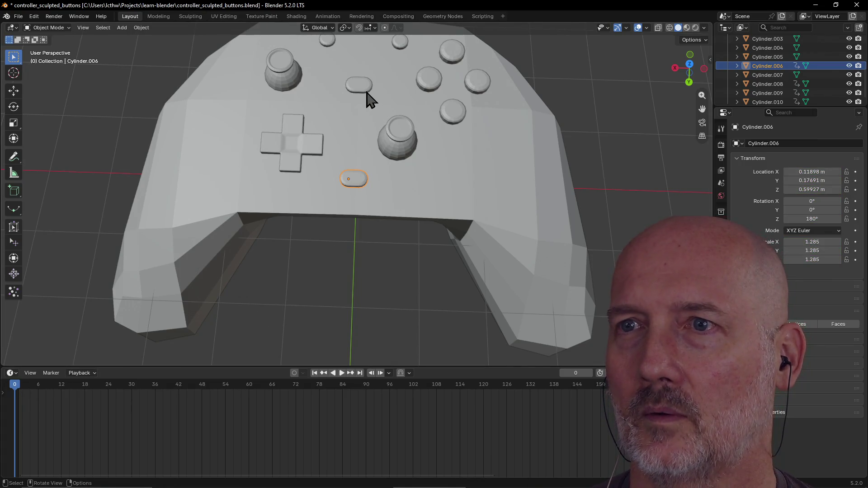
Select the upper oval button, lower joystick, controller body and face buttons in turn.
left_click(366, 94)
left_click(398, 140)
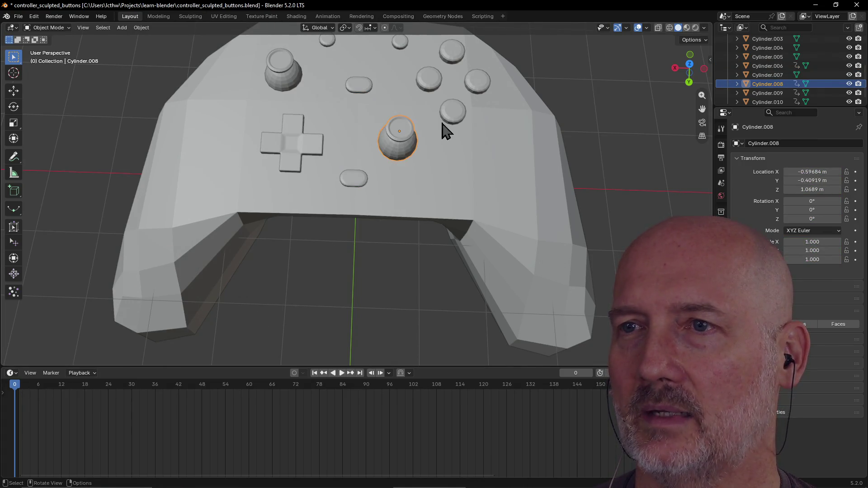
left_click(468, 116)
left_click(454, 113)
left_click(478, 86)
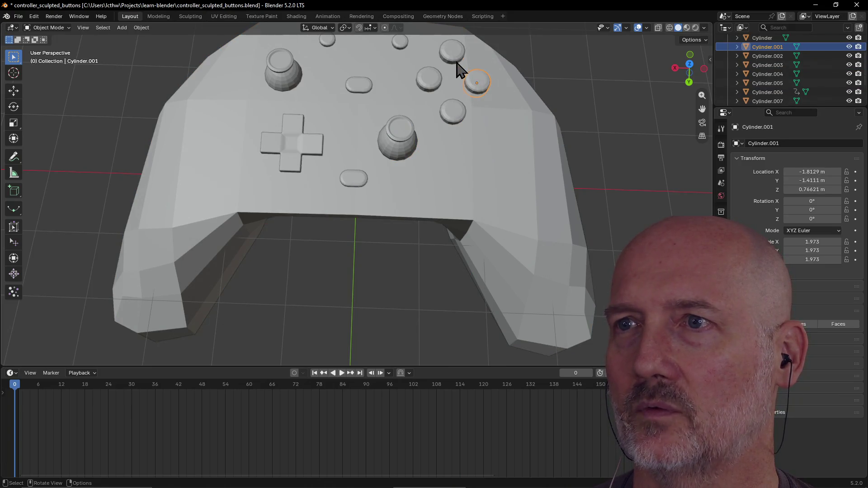
left_click(425, 83)
scroll(388, 85, "down", 2)
Select Cylinder.004, the other small buttons and the left joystick in turn.
left_click(386, 95)
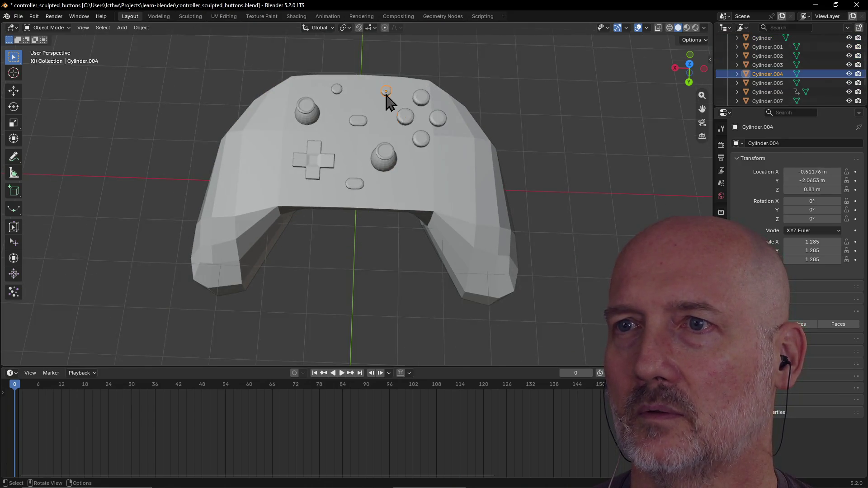
left_click(337, 89)
left_click(353, 122)
left_click(311, 174)
left_click(310, 118)
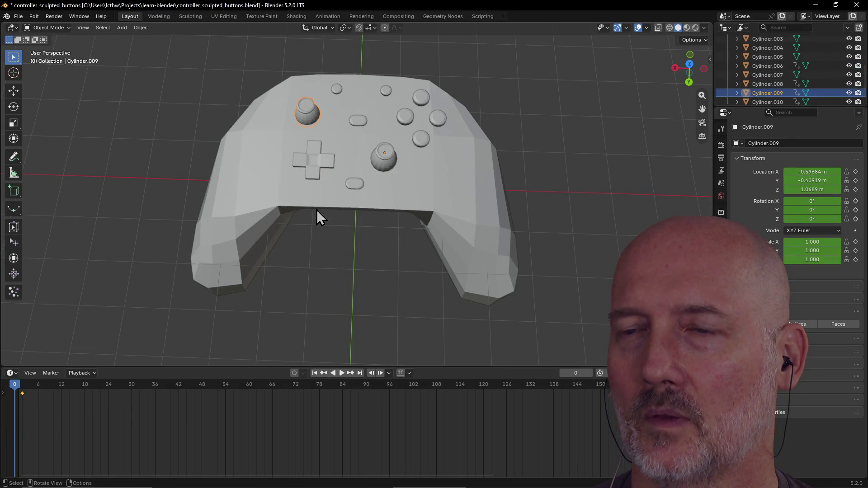
scroll(361, 190, "up", 3)
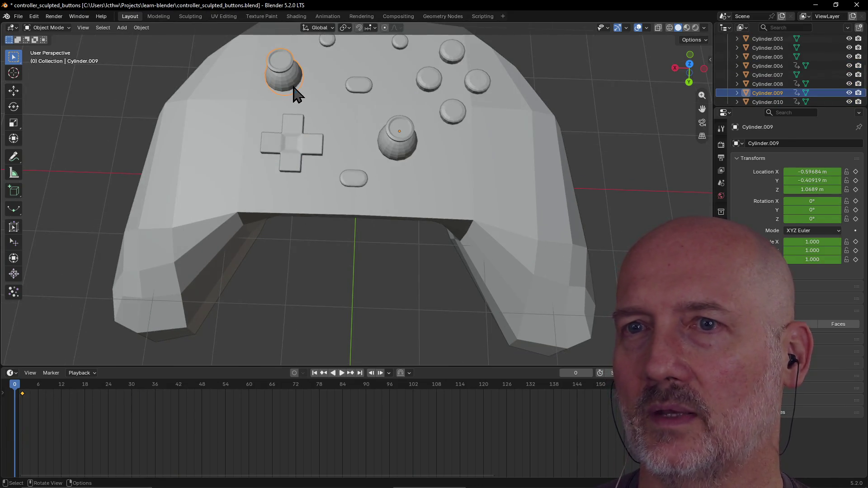
Delete the frame-0 keyframe, select the controller Body and save with Ctrl+S.
left_click(21, 393, "shift")
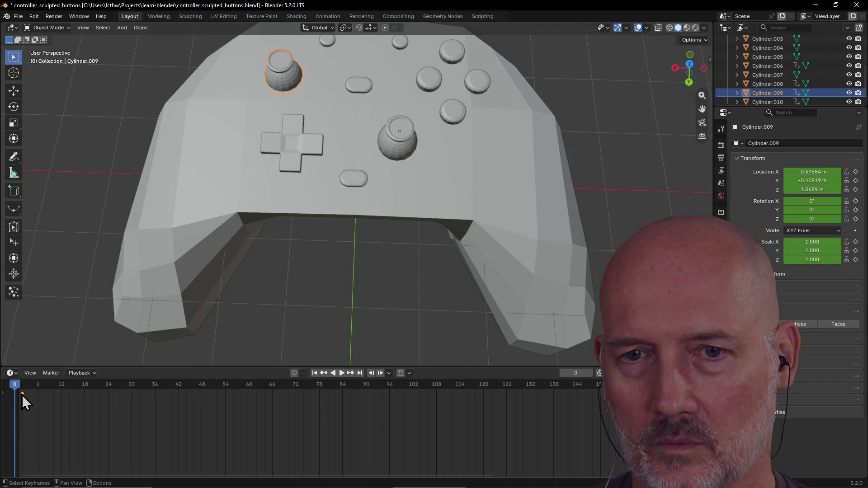
left_click(22, 394, "shift")
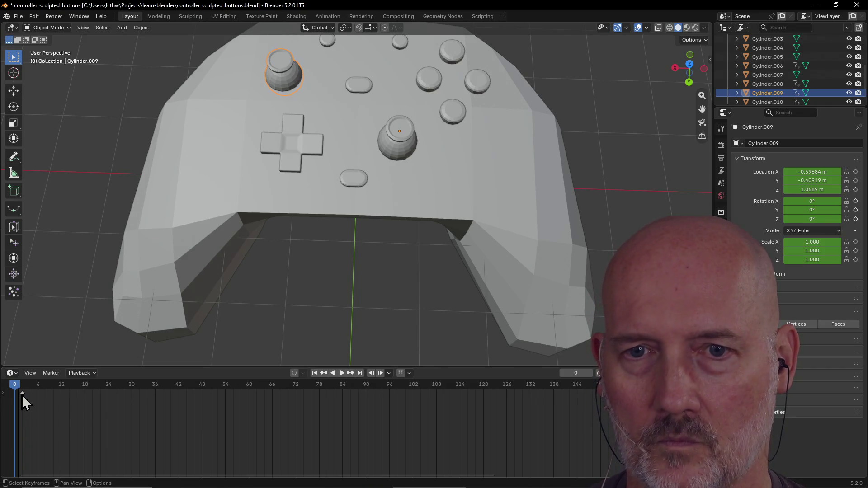
key("Delete")
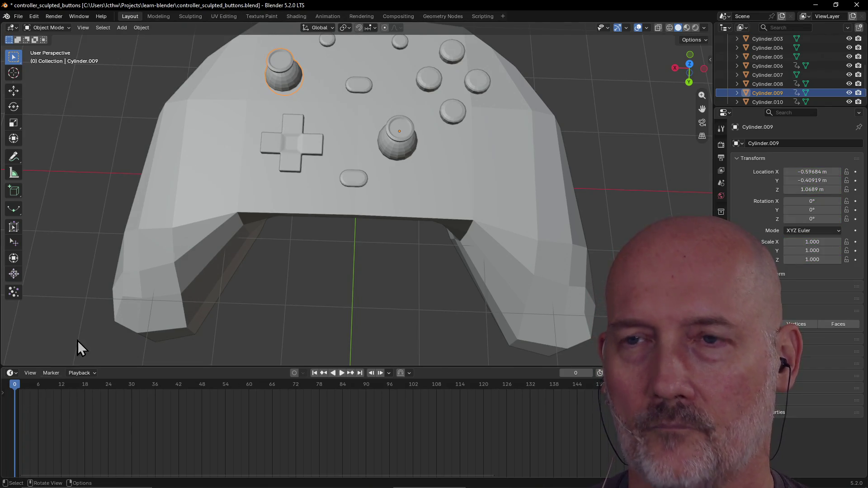
left_click(255, 156)
scroll(271, 161, "down", 3)
mouse_move(271, 160)
middle_mouse_down()
mouse_move(306, 165)
mouse_move(271, 169)
mouse_move(268, 161)
middle_mouse_up()
key("ctrl+s")
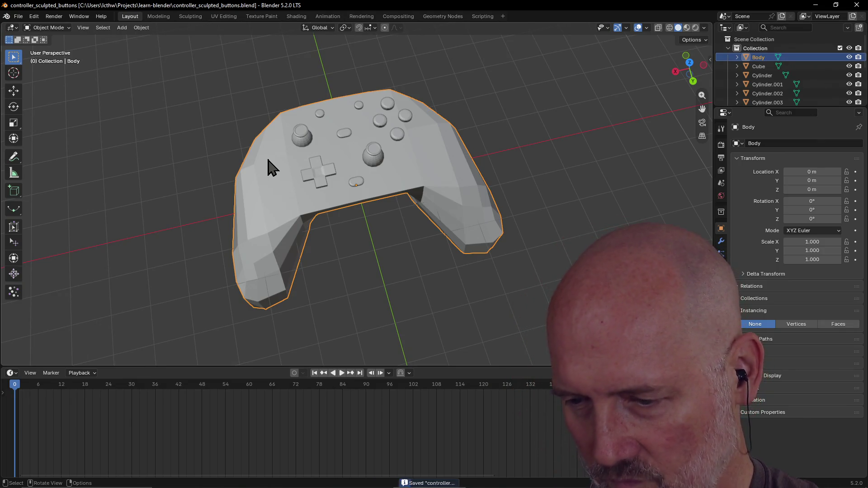
Orbit the controller and select the upper-right face button.
scroll(267, 167, "up", 3)
scroll(268, 168, "down", 4)
scroll(285, 151, "up", 3)
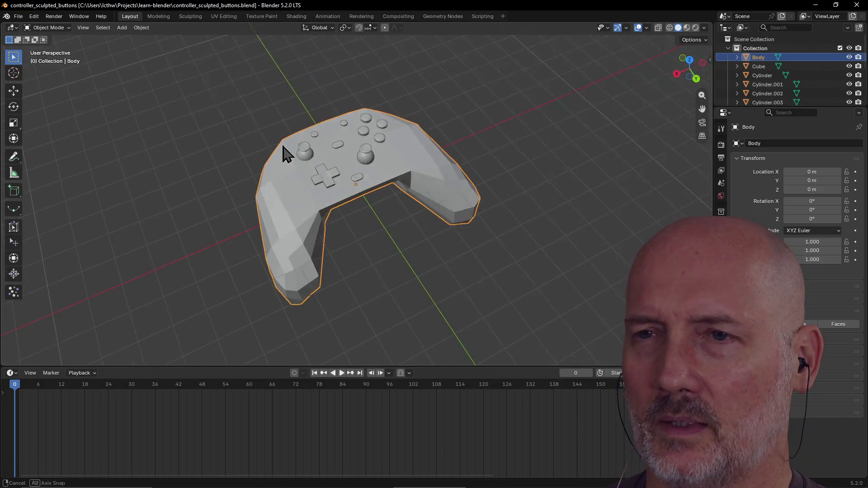
mouse_move(285, 150)
middle_mouse_down()
mouse_move(155, 122)
mouse_move(192, 93)
mouse_move(262, 155)
middle_mouse_up()
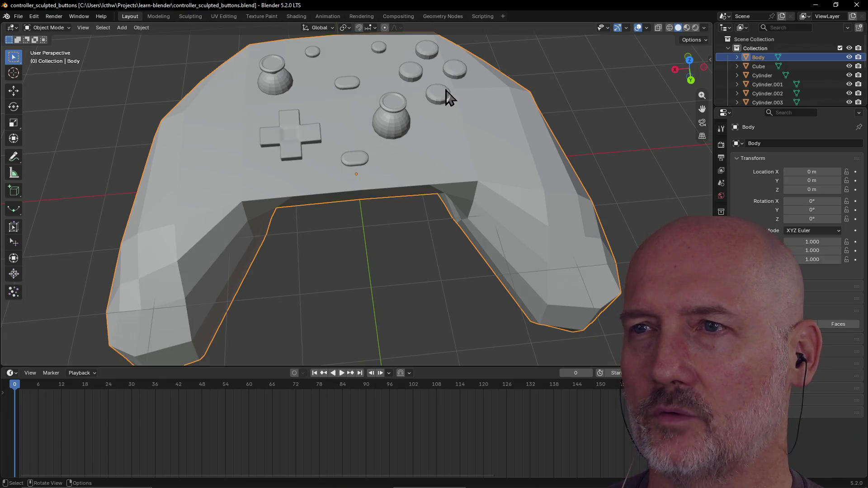
left_click(454, 72)
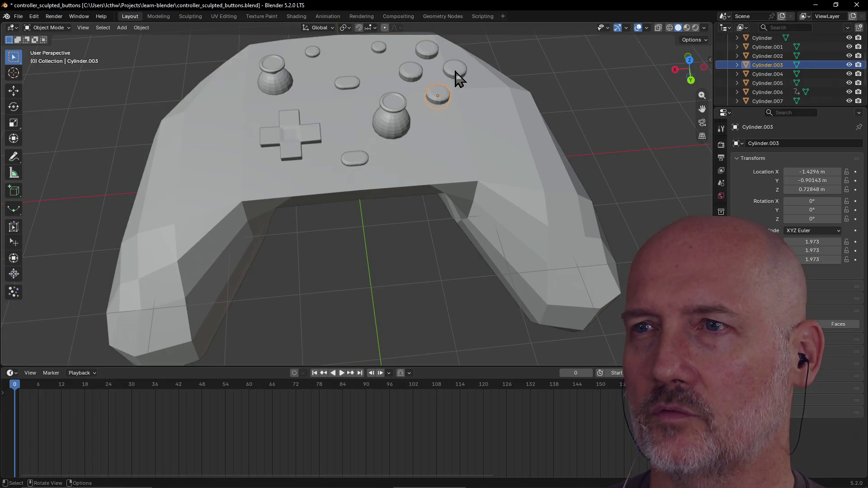
Open recent basic_shapes.blend, saving the controller file at the prompt.
left_click(19, 15)
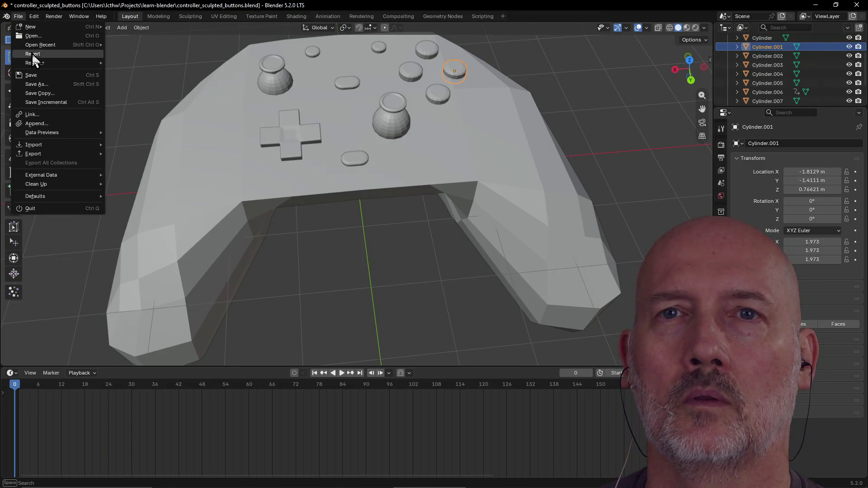
mouse_move(38, 45)
left_click(131, 56)
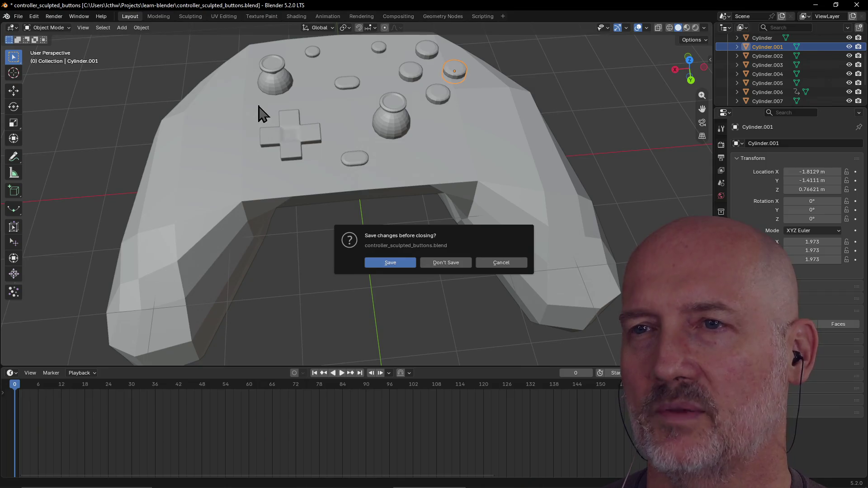
left_click(393, 263)
Bevel the selected top face's edges into a thin rim with Ctrl+B.
mouse_move(375, 221)
middle_mouse_down()
mouse_move(354, 213)
mouse_move(362, 252)
middle_mouse_up()
scroll(361, 253, "up", 2)
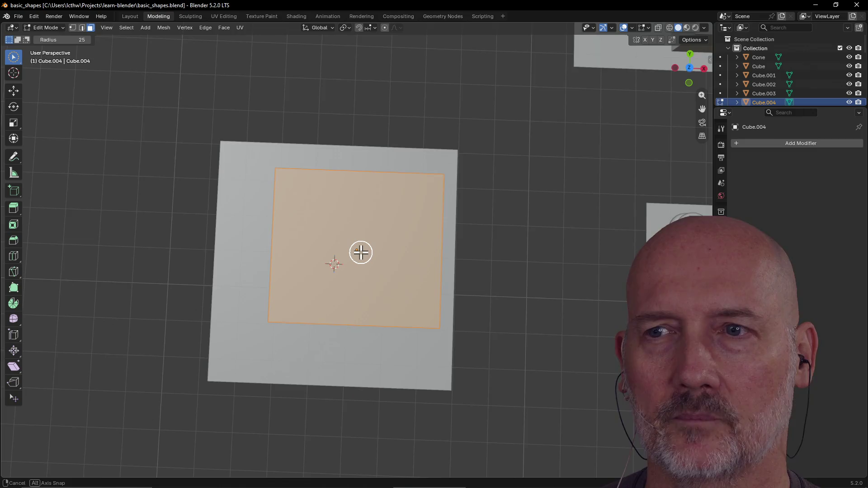
key("ctrl+b")
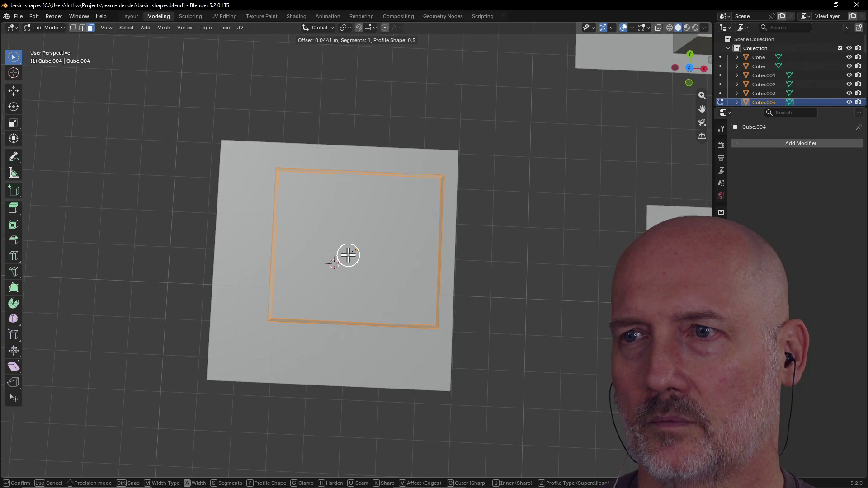
left_click(348, 255)
Extrude the top face, cancelling once before confirming, then reselect the whole top face.
mouse_move(349, 251)
middle_mouse_down()
mouse_move(368, 199)
mouse_move(348, 218)
middle_mouse_up()
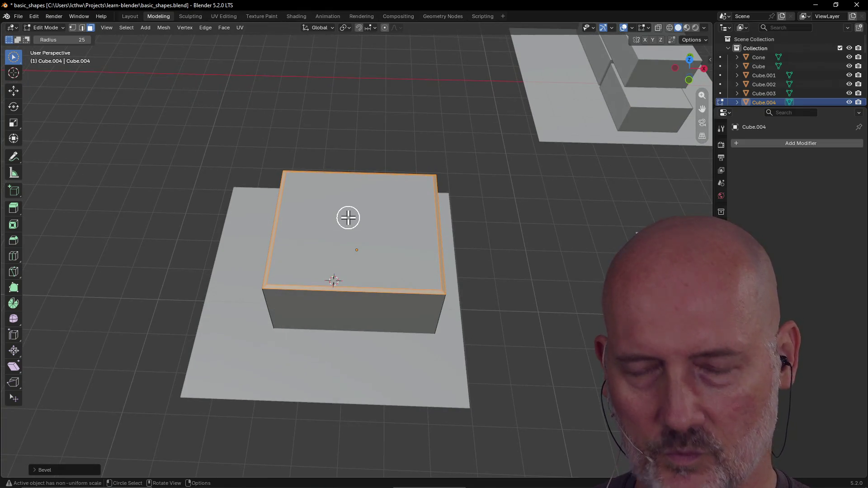
key("e")
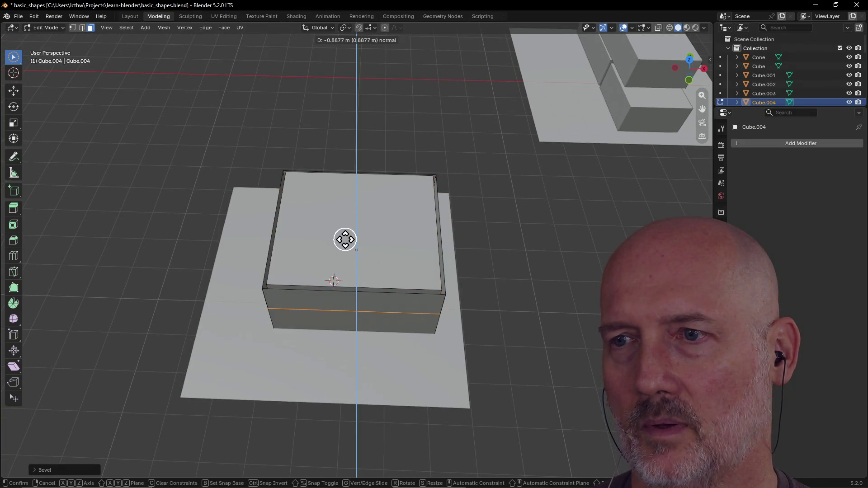
right_click(345, 239)
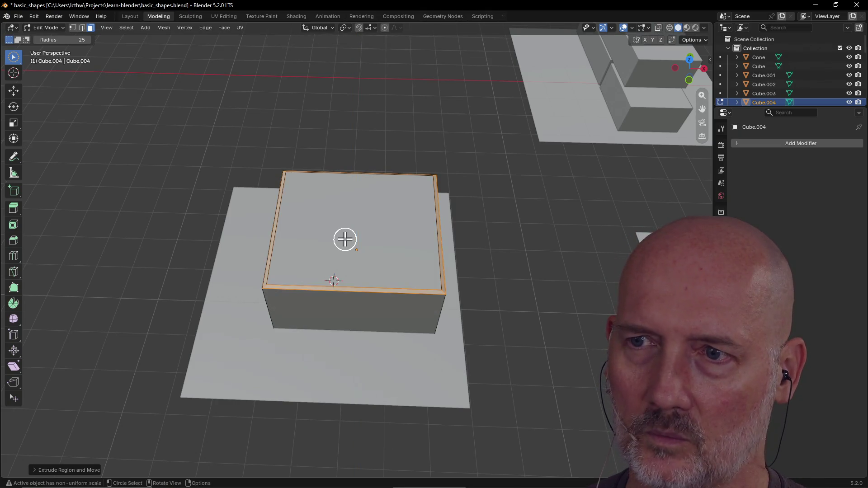
key("e")
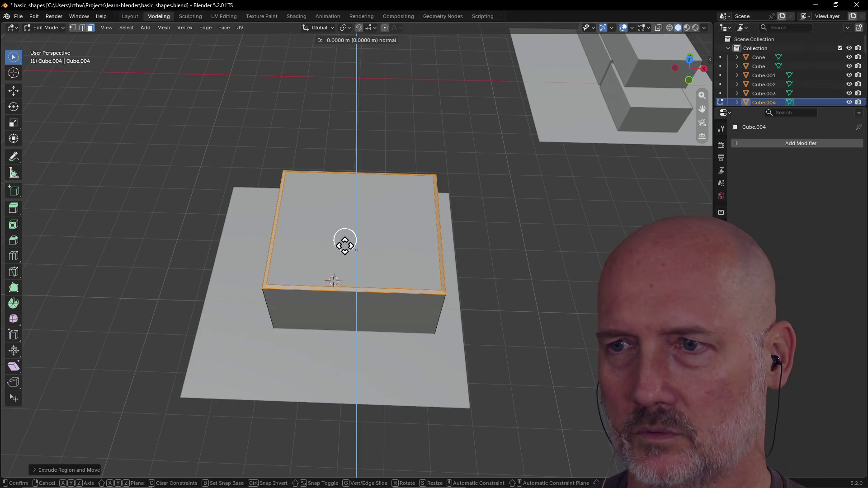
left_click(344, 267)
middle_click_drag(345, 267, 311, 282)
mouse_move(288, 295)
middle_mouse_down()
mouse_move(316, 273)
mouse_move(343, 283)
mouse_move(304, 298)
mouse_move(343, 253)
mouse_move(337, 277)
mouse_move(325, 290)
mouse_move(343, 215)
mouse_move(291, 213)
mouse_move(277, 203)
mouse_move(265, 228)
mouse_move(233, 227)
middle_mouse_up()
left_click(340, 256)
left_click(351, 241)
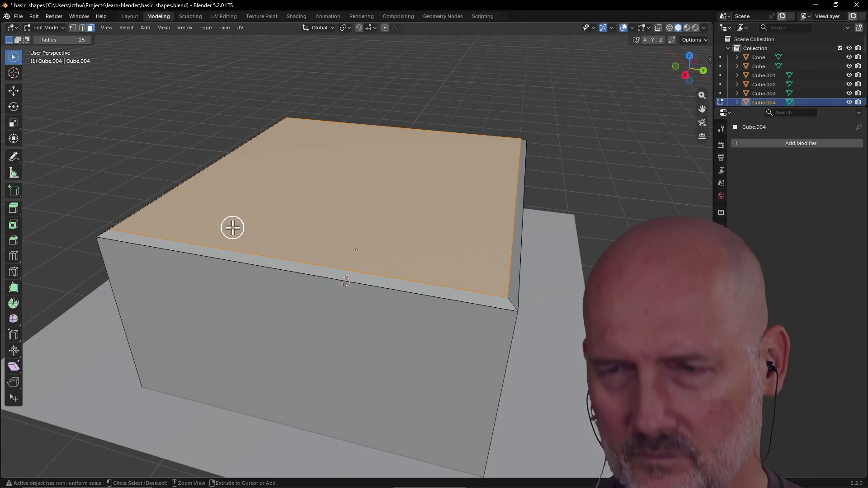
Undo the top-face changes and cancel a second bevel attempt.
key("ctrl+z")
key("ctrl+z")
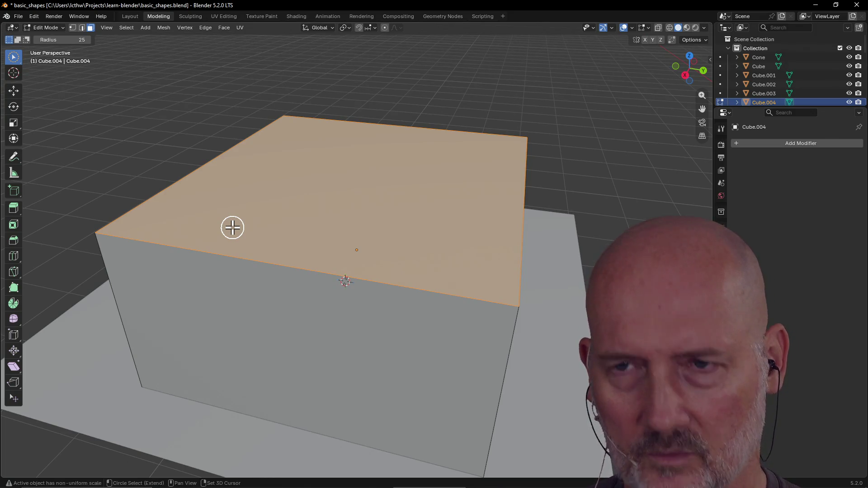
key("ctrl+b")
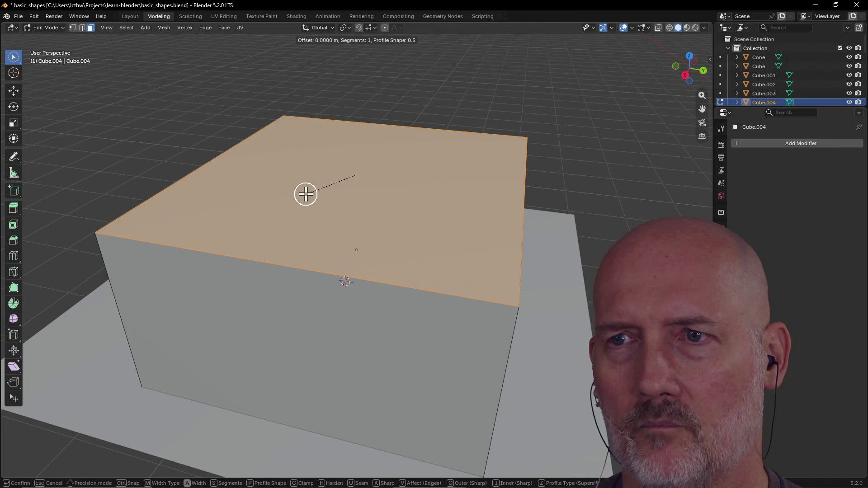
key("Escape")
key("alt+Tab")
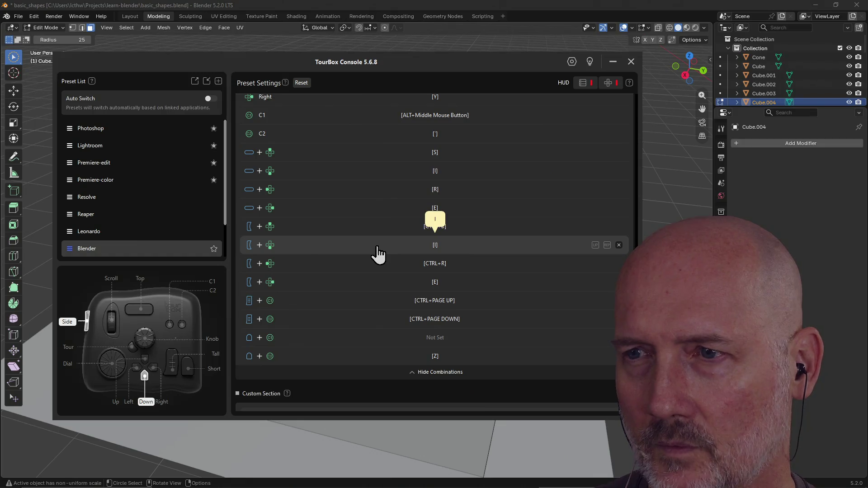
key("alt+Tab")
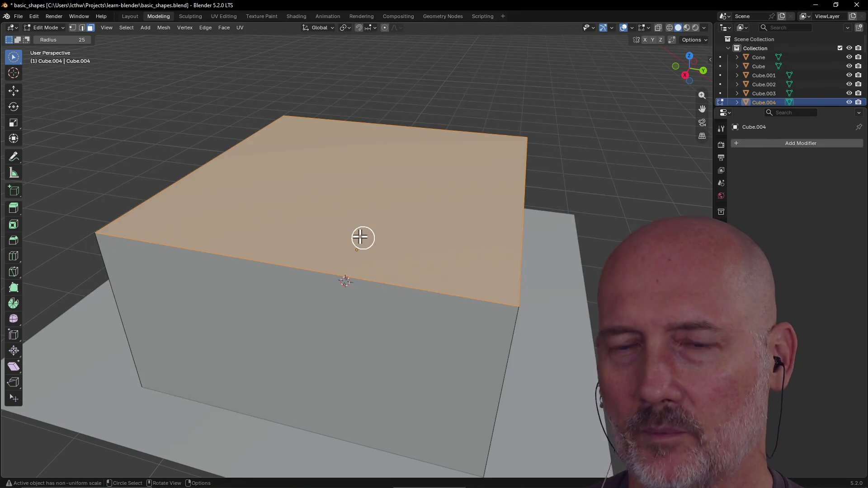
Inset the top face, then extrude it down into the cube to form walls.
key("i")
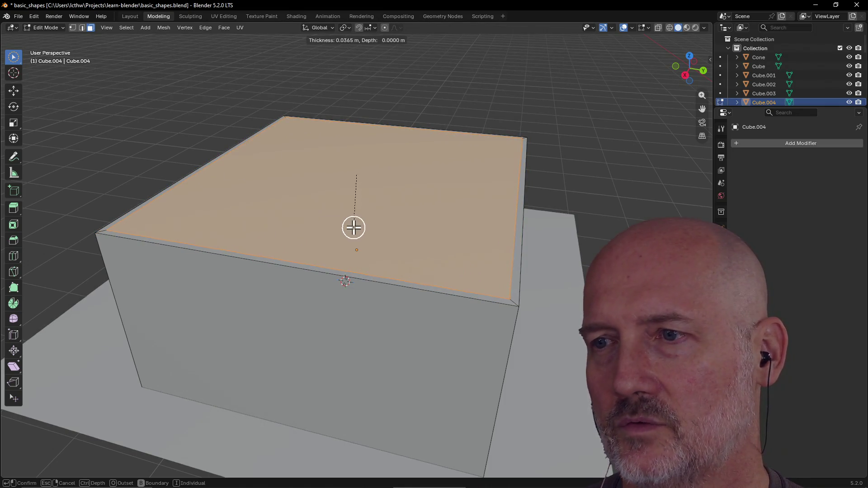
left_click(357, 229)
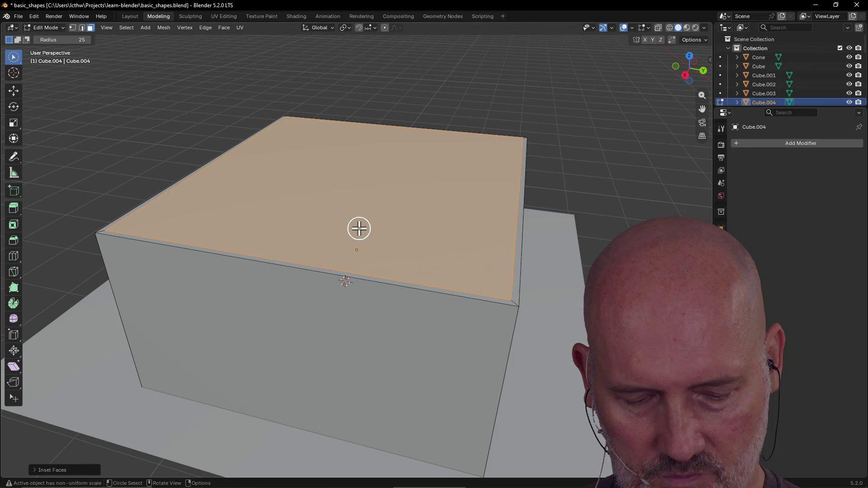
key("e")
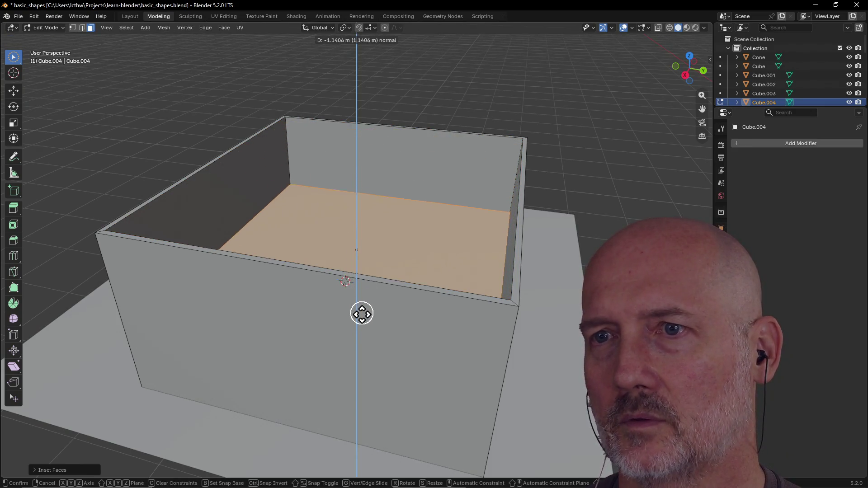
left_click(361, 361)
mouse_move(358, 357)
middle_mouse_down()
mouse_move(345, 275)
mouse_move(226, 280)
mouse_move(210, 242)
mouse_move(394, 234)
mouse_move(379, 269)
mouse_move(289, 283)
mouse_move(222, 246)
mouse_move(239, 237)
middle_mouse_up()
left_click(274, 212, "shift")
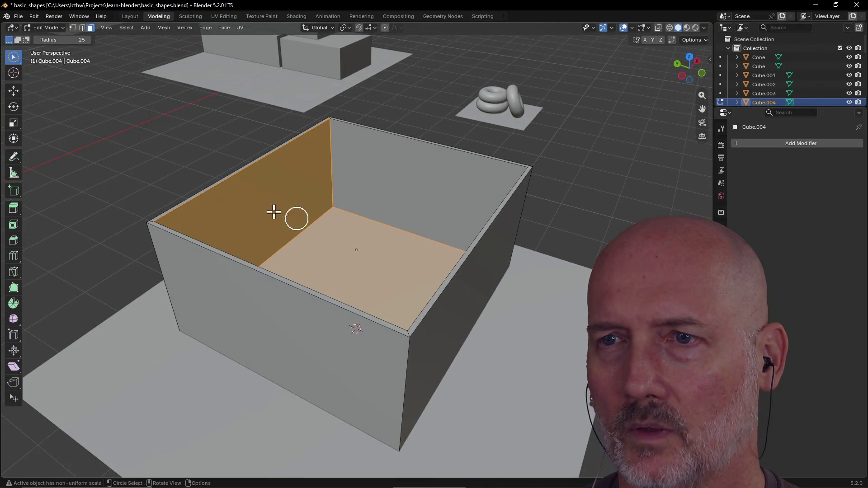
Try selecting the box's wall and floor faces, then clear the selection with Alt+A.
left_click(194, 180)
mouse_move(167, 163)
middle_mouse_down()
mouse_move(89, 153)
mouse_move(47, 164)
middle_mouse_up()
left_click(211, 231)
mouse_move(211, 232)
middle_mouse_down()
mouse_move(256, 202)
mouse_move(221, 231)
mouse_move(172, 251)
mouse_move(181, 226)
mouse_move(212, 222)
mouse_move(209, 204)
mouse_move(293, 186)
middle_mouse_up()
scroll(221, 205, "down", 2)
scroll(235, 196, "up", 3)
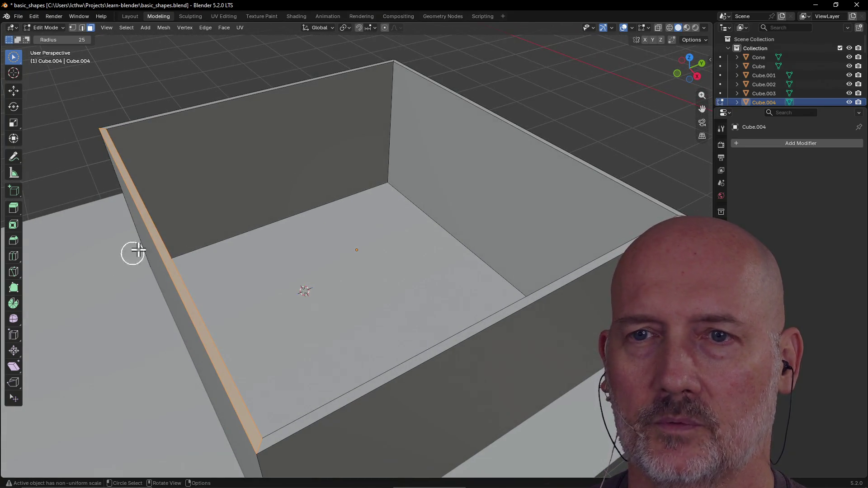
left_click_drag(157, 242, 164, 261)
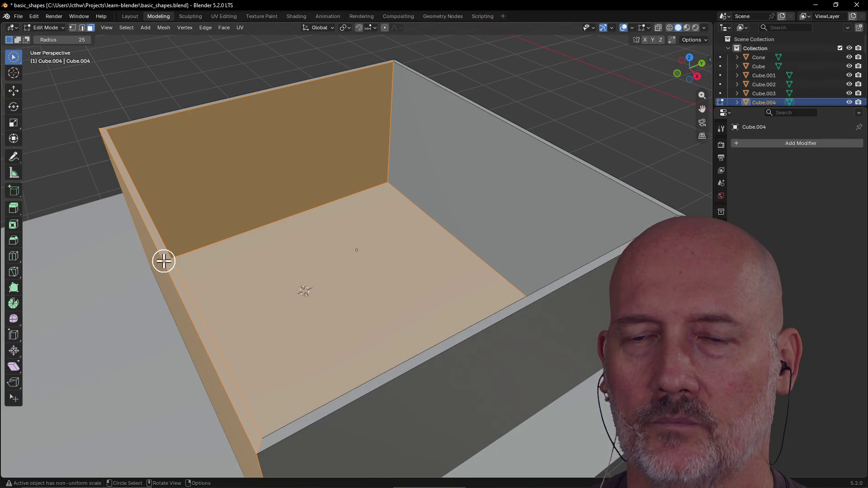
key("alt+a")
scroll(96, 286, "down", 5)
mouse_move(94, 287)
middle_mouse_down()
mouse_move(317, 318)
mouse_move(305, 308)
mouse_move(440, 312)
mouse_move(386, 292)
mouse_move(336, 296)
middle_mouse_up()
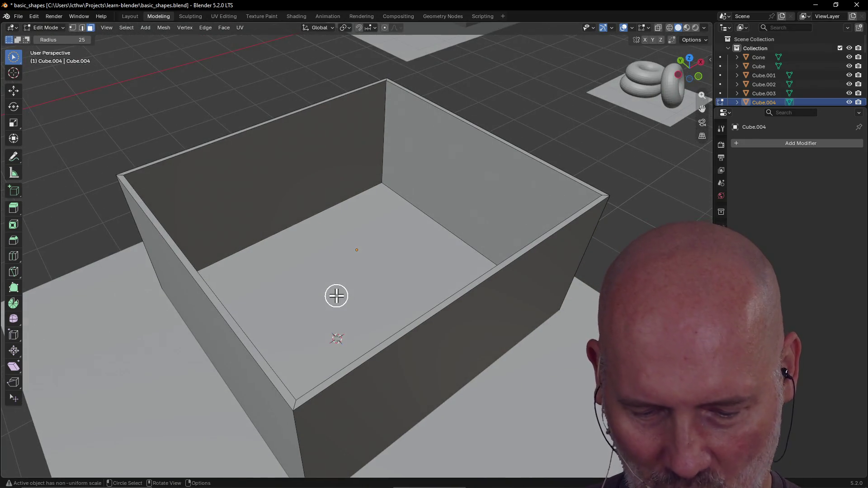
Toggle quad view with Ctrl+Alt+Q and return to a single perspective view.
key("ctrl+alt+q")
scroll(271, 194, "up", 6)
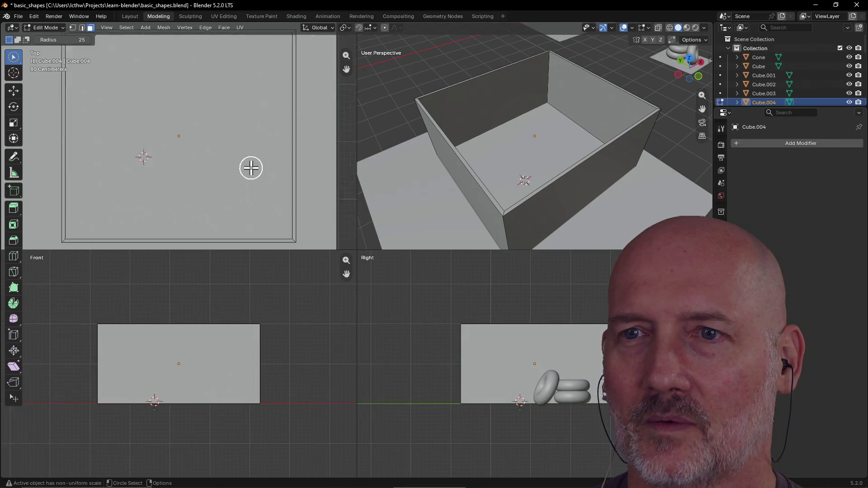
scroll(364, 176, "up", 3)
scroll(313, 170, "down", 3)
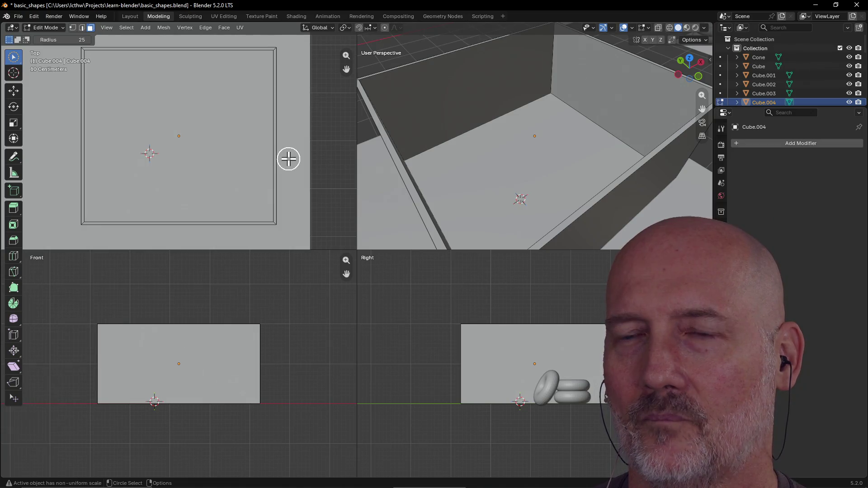
key("ctrl+alt+q")
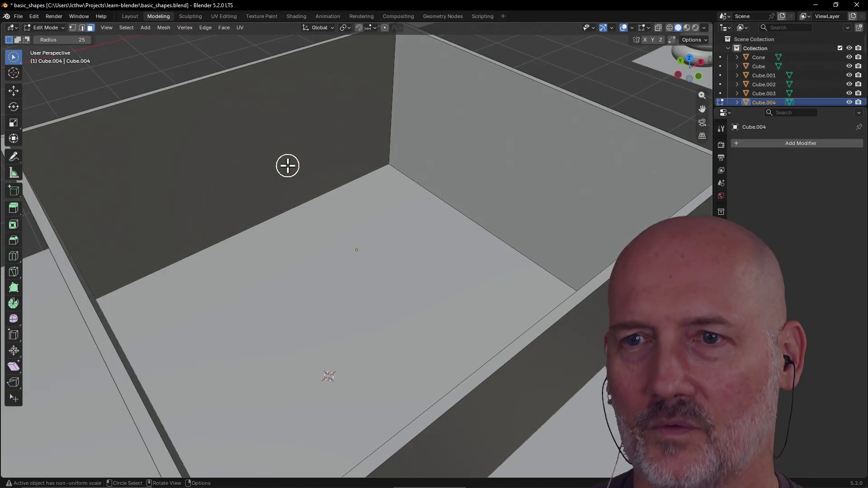
scroll(292, 181, "down", 5)
Select faces around the left wall, deselecting down to only its top rim.
left_click(252, 257)
scroll(262, 281, "up", 2)
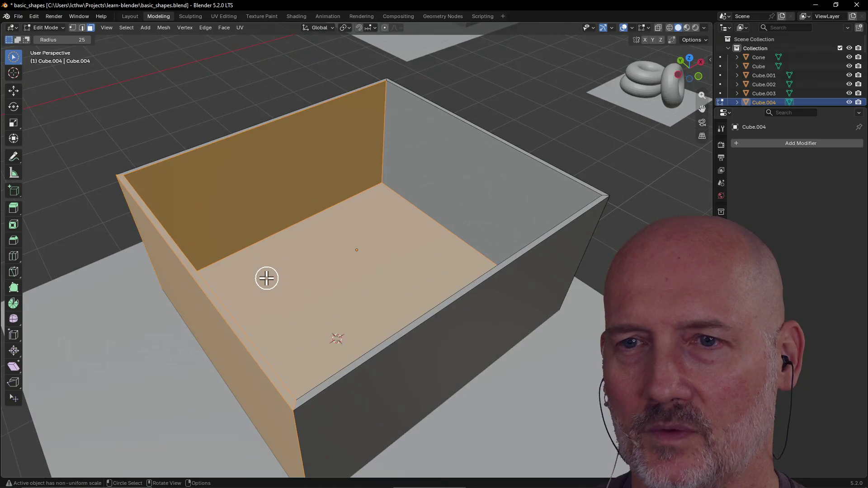
mouse_move(252, 268)
left_mouse_down("ctrl")
mouse_move(264, 205)
mouse_move(149, 322)
mouse_move(172, 332)
left_mouse_up("ctrl")
mouse_move(172, 332)
middle_mouse_down()
mouse_move(277, 300)
mouse_move(251, 324)
mouse_move(131, 320)
mouse_move(149, 323)
middle_mouse_up()
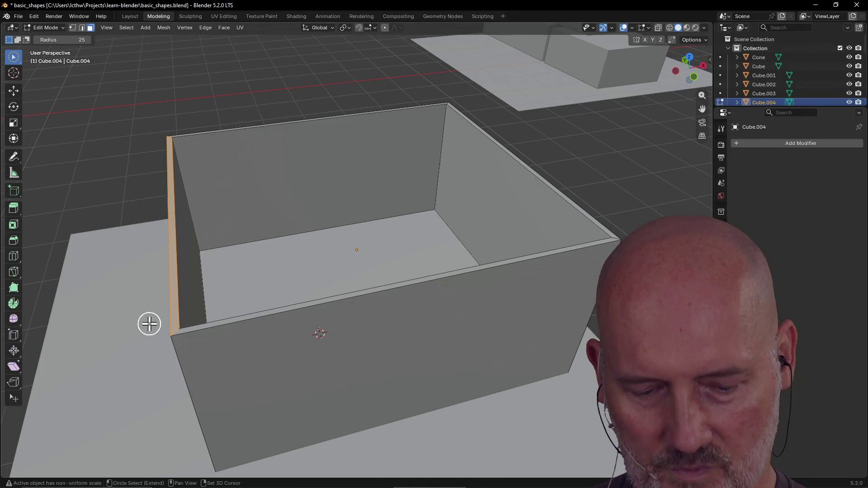
Extrude the left wall's rim face upward into a tall flap.
key("e")
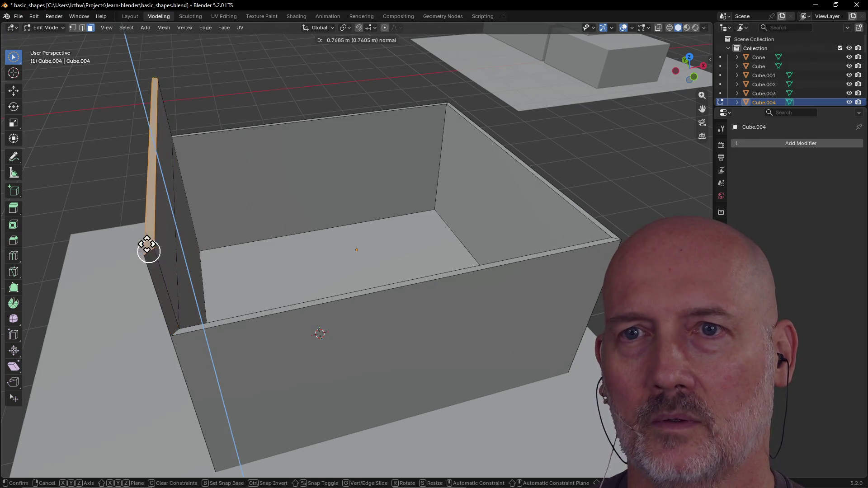
left_click(142, 220)
mouse_move(141, 219)
middle_mouse_down()
mouse_move(85, 234)
mouse_move(28, 230)
mouse_move(108, 184)
mouse_move(164, 194)
mouse_move(135, 209)
middle_mouse_up()
scroll(86, 228, "down", 5)
Reselect faces until only the flap's broad face is selected.
left_click(260, 222)
left_click_drag(250, 220, 246, 203)
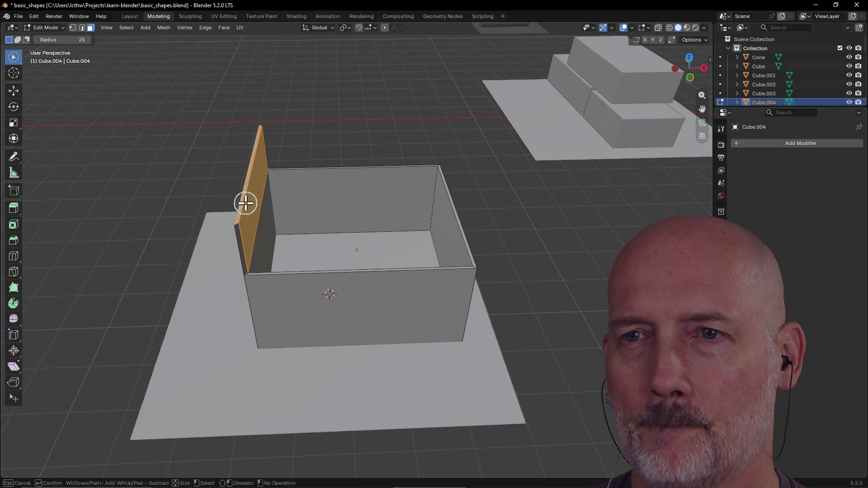
mouse_move(245, 201)
middle_mouse_down()
mouse_move(221, 194)
mouse_move(293, 186)
mouse_move(273, 192)
mouse_move(258, 225)
middle_mouse_up()
left_click_drag(257, 226, 276, 228)
mouse_move(276, 228)
middle_mouse_down()
mouse_move(219, 225)
mouse_move(196, 236)
mouse_move(291, 213)
middle_mouse_up()
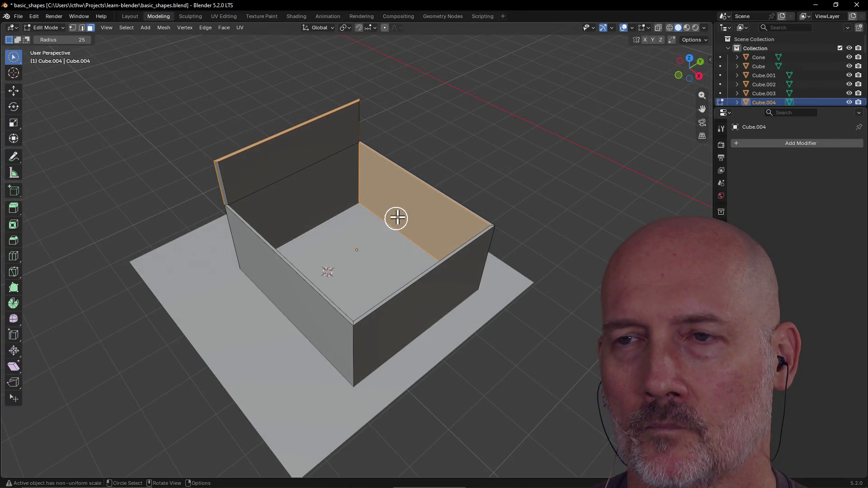
mouse_move(398, 216)
left_mouse_down()
mouse_move(408, 209)
mouse_move(352, 118)
left_mouse_up()
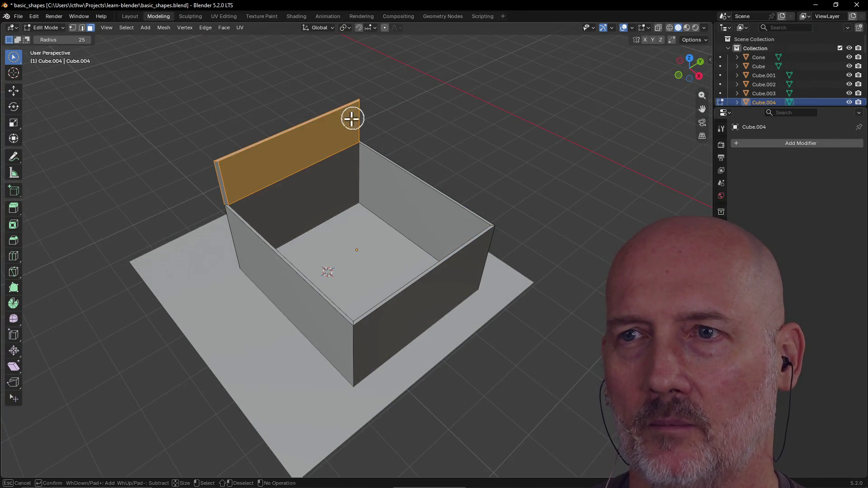
Orbit around the box to inspect the flap from several sides, including edge-on.
mouse_move(376, 108)
middle_mouse_down()
mouse_move(389, 86)
mouse_move(405, 80)
mouse_move(393, 70)
middle_mouse_up()
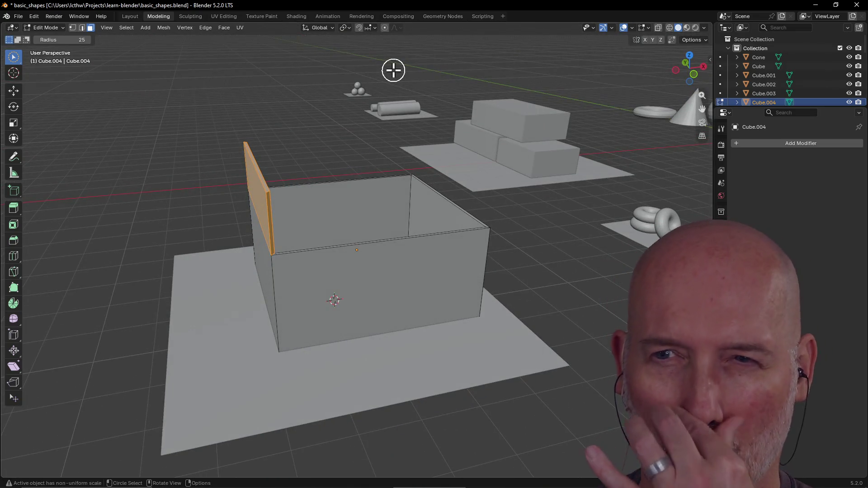
middle_click_drag(344, 81, 336, 87)
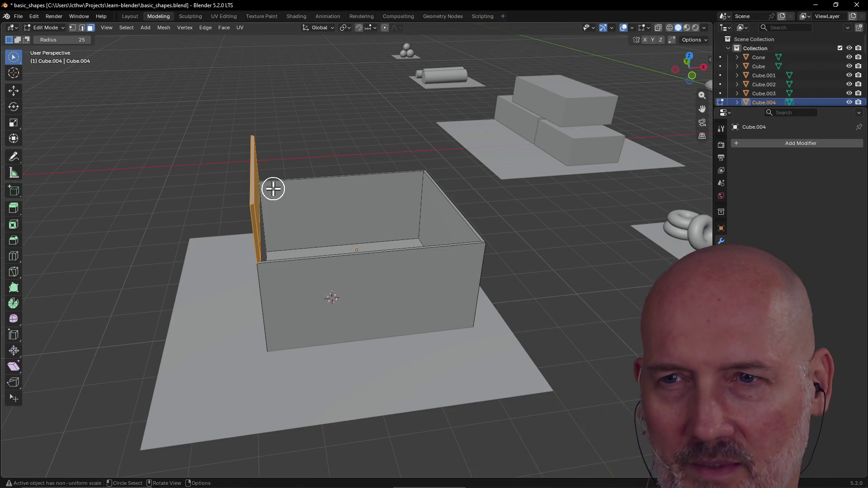
scroll(292, 159, "up", 3)
mouse_move(292, 159)
middle_mouse_down()
mouse_move(263, 161)
mouse_move(279, 141)
mouse_move(321, 151)
mouse_move(223, 166)
mouse_move(271, 151)
middle_mouse_up()
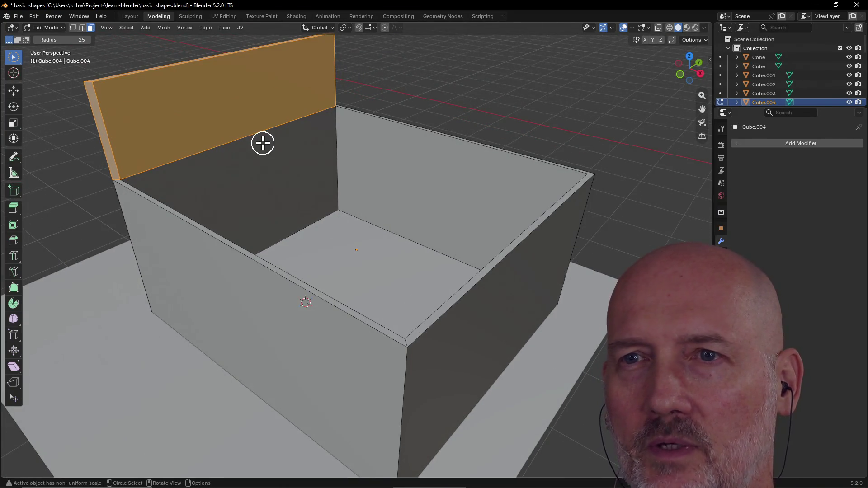
scroll(244, 138, "down", 4)
mouse_move(254, 155)
middle_mouse_down()
mouse_move(413, 154)
mouse_move(419, 178)
mouse_move(356, 176)
mouse_move(422, 143)
middle_mouse_up()
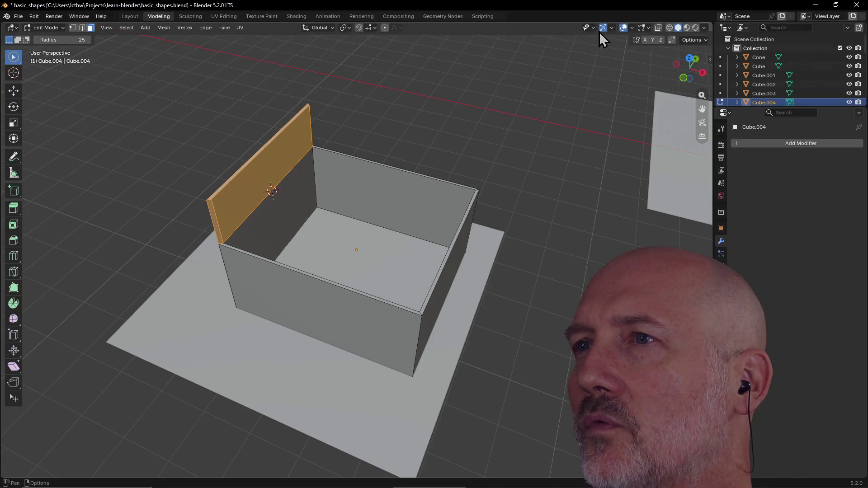
Open and close the viewport gizmo and overlay options.
left_click(611, 28)
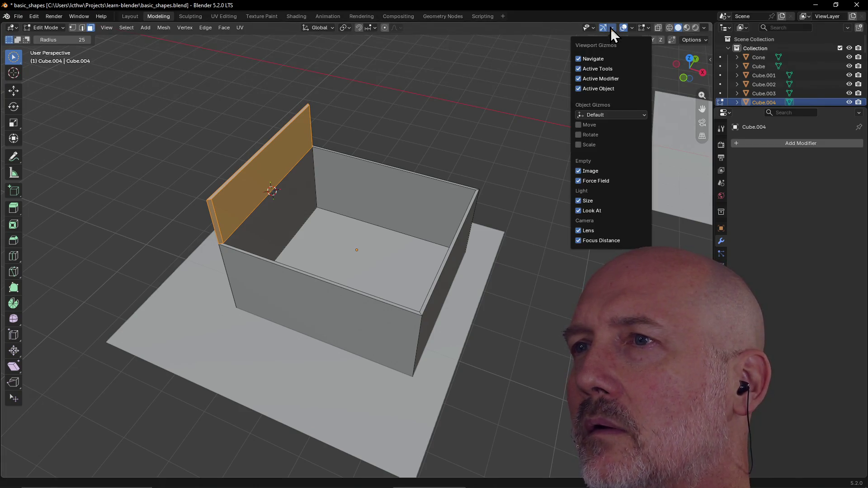
left_click(610, 28)
left_click(635, 28)
left_click(636, 28)
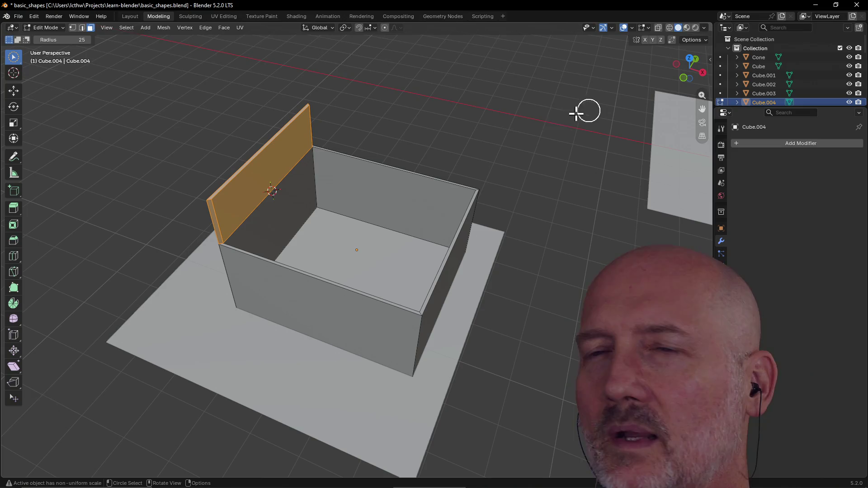
scroll(368, 106, "down", 5)
scroll(337, 126, "up", 5)
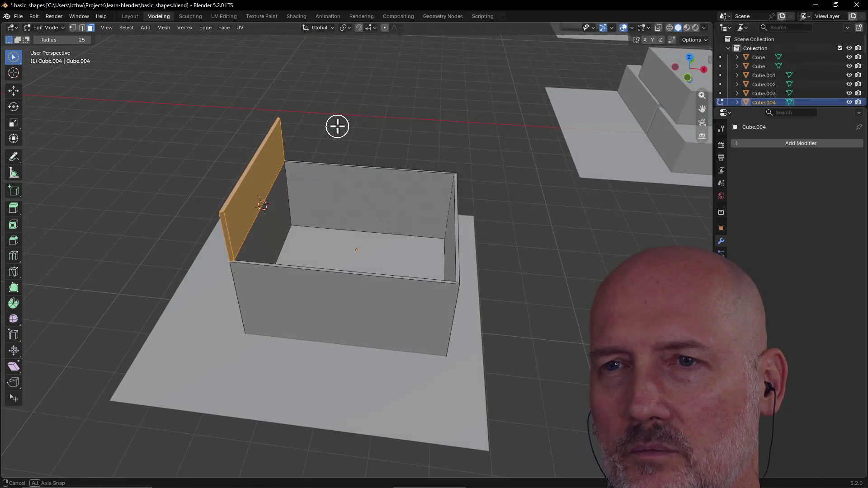
Try rotating the flap outward with R, then cancel to leave it upright.
mouse_move(228, 106)
middle_mouse_down()
mouse_move(232, 174)
mouse_move(241, 170)
mouse_move(221, 185)
middle_mouse_up()
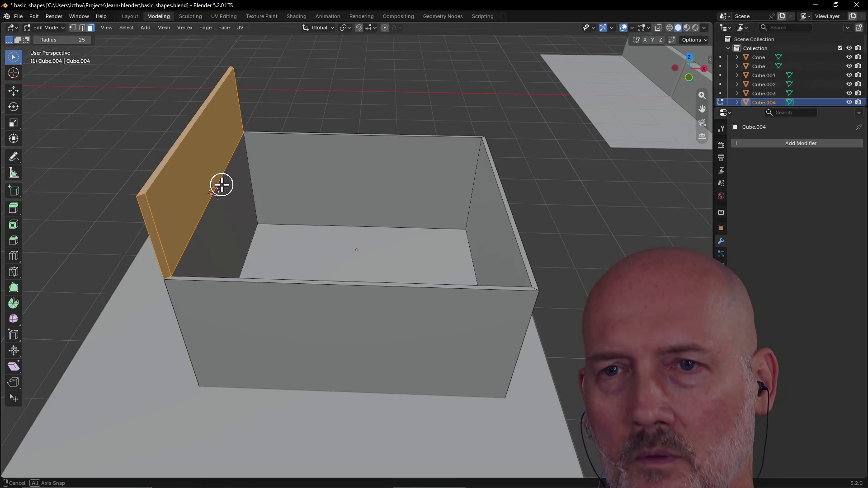
key("r")
middle_click_drag(222, 185, 212, 163)
key("Escape")
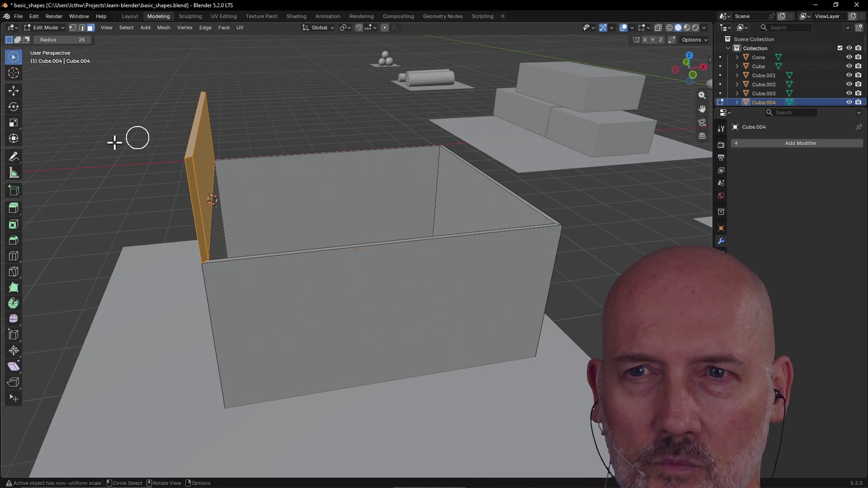
Select the left wall face, adding then removing the back wall and floor.
mouse_move(105, 188)
middle_mouse_down()
mouse_move(149, 188)
mouse_move(116, 194)
mouse_move(219, 226)
mouse_move(233, 203)
middle_mouse_up()
left_click(301, 209)
mouse_move(300, 209)
middle_mouse_down()
mouse_move(297, 235)
mouse_move(276, 219)
mouse_move(265, 225)
mouse_move(260, 175)
mouse_move(288, 198)
middle_mouse_up()
left_click(273, 217)
left_click(287, 197, "shift")
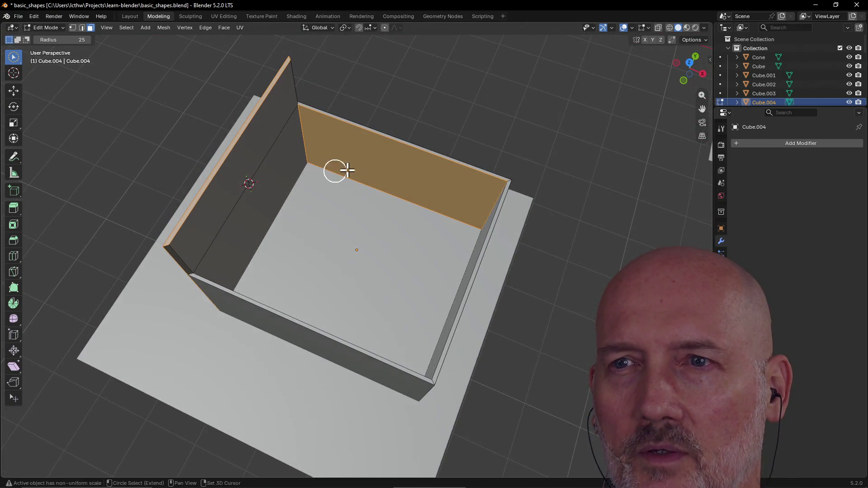
left_click(367, 157, "ctrl")
left_click(335, 244, "ctrl")
middle_click_drag(335, 244, 434, 188)
left_click(372, 184, "ctrl")
mouse_move(372, 184)
middle_mouse_down()
mouse_move(306, 256)
mouse_move(310, 238)
mouse_move(264, 213)
mouse_move(320, 205)
mouse_move(311, 223)
middle_mouse_up()
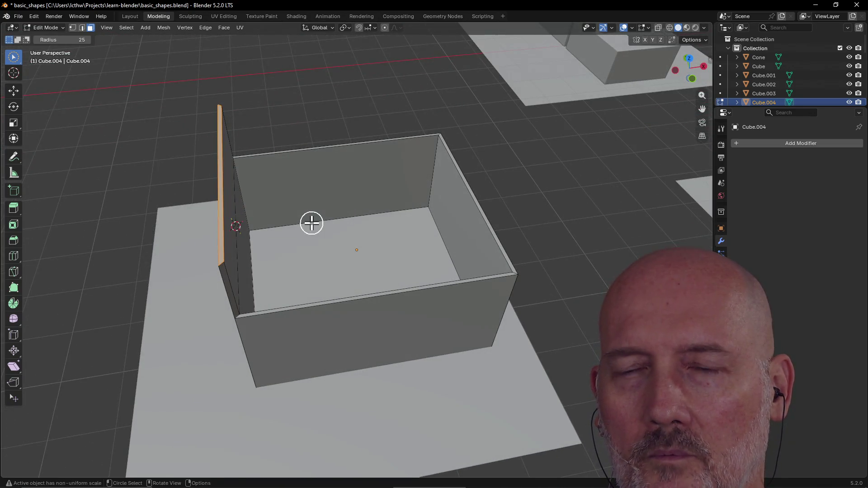
Move the flap's top edge along global X to tilt it outward.
key("g")
key("x")
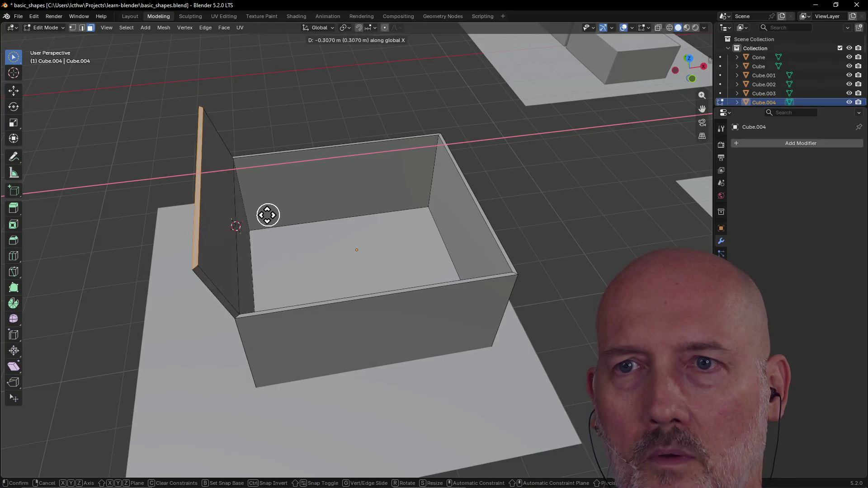
left_click(210, 225)
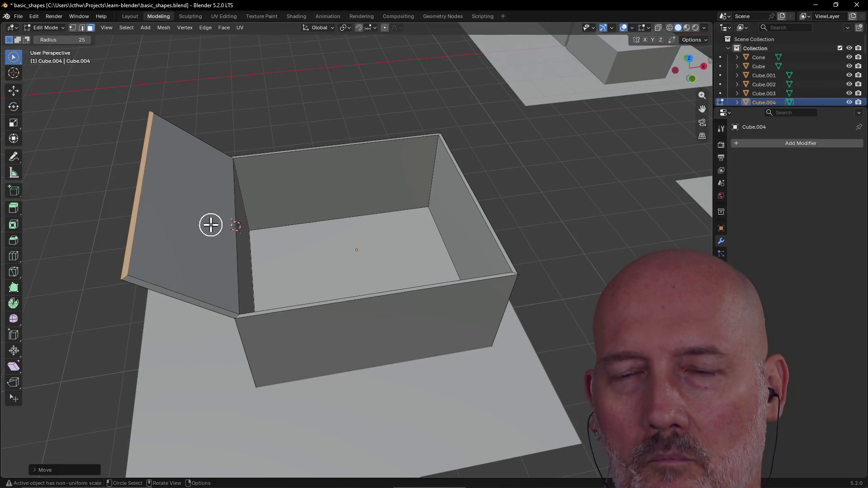
mouse_move(164, 218)
middle_mouse_down()
mouse_move(172, 200)
mouse_move(230, 191)
mouse_move(212, 230)
mouse_move(186, 229)
middle_mouse_up()
Clear the selection, then select the floor and right wall faces for the next flap.
left_click(232, 233)
scroll(232, 233, "up", 3)
scroll(186, 229, "down", 1)
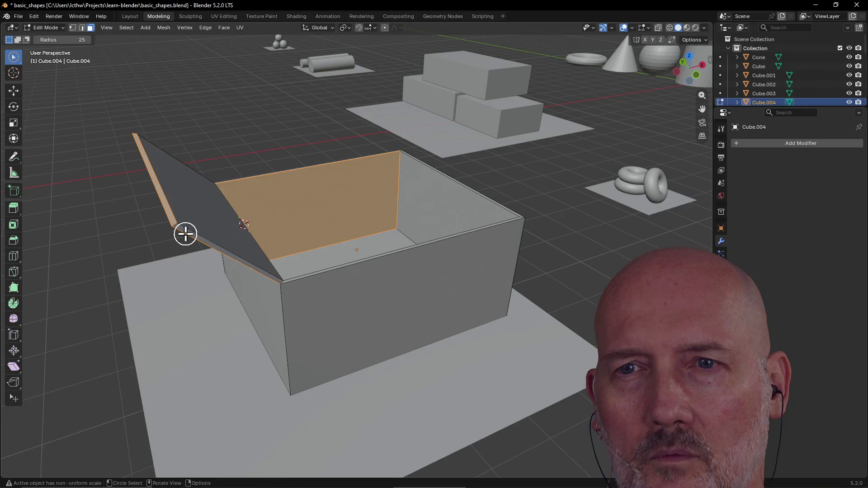
left_click(185, 234)
left_click(155, 254)
mouse_move(155, 254)
middle_mouse_down()
mouse_move(113, 281)
mouse_move(145, 244)
mouse_move(229, 259)
mouse_move(301, 256)
mouse_move(298, 240)
mouse_move(261, 258)
mouse_move(134, 251)
mouse_move(62, 267)
middle_mouse_up()
scroll(442, 273, "up", 5)
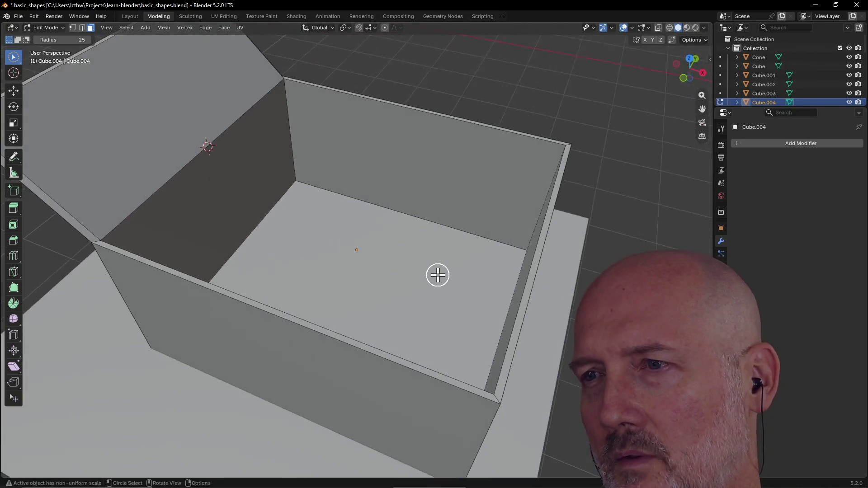
scroll(437, 275, "down", 3)
left_click(466, 269)
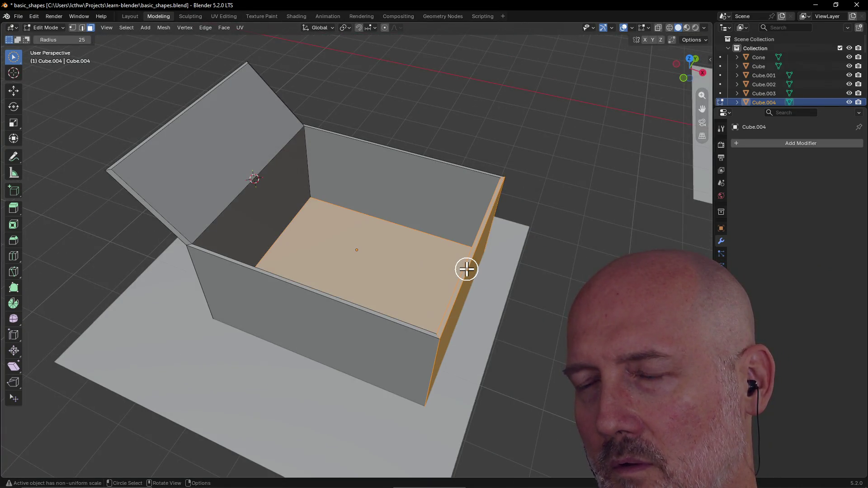
mouse_move(466, 270)
middle_mouse_down()
mouse_move(443, 300)
mouse_move(554, 289)
mouse_move(372, 295)
mouse_move(411, 257)
mouse_move(465, 246)
mouse_move(476, 257)
middle_mouse_up()
Extrude another wall's top rim straight upward into a second flap.
key("e")
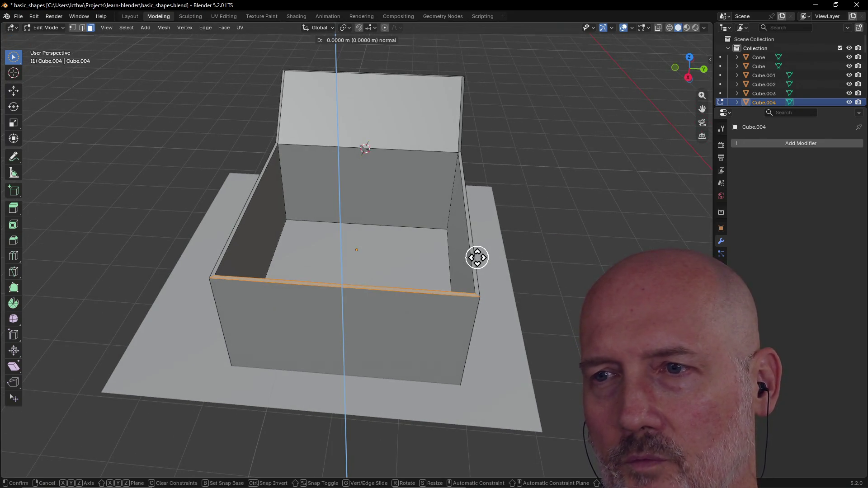
left_click(479, 182)
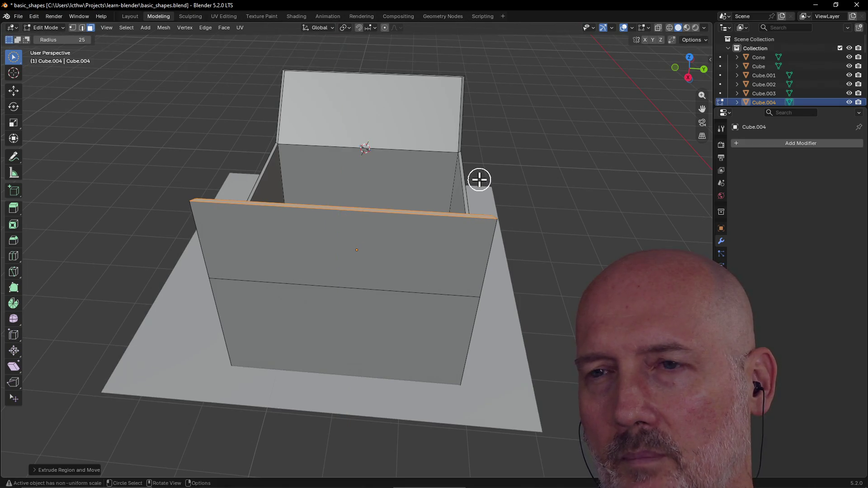
middle_click_drag(478, 180, 387, 194)
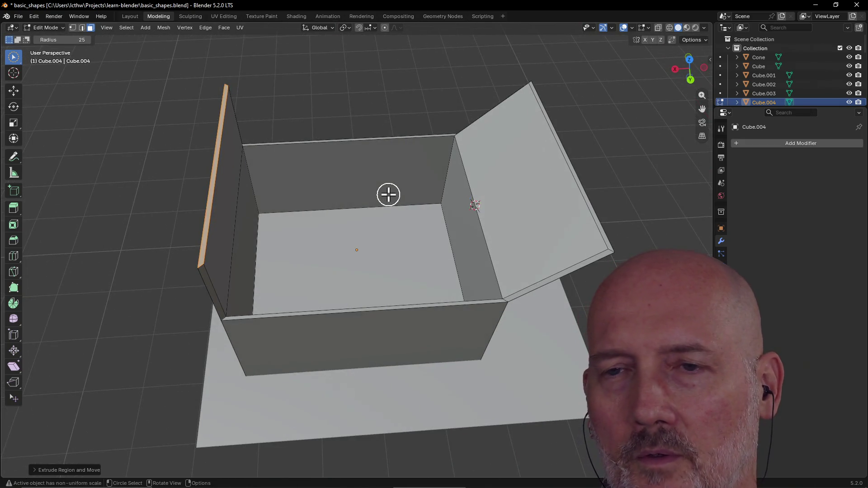
scroll(388, 195, "down", 6)
scroll(388, 171, "up", 4)
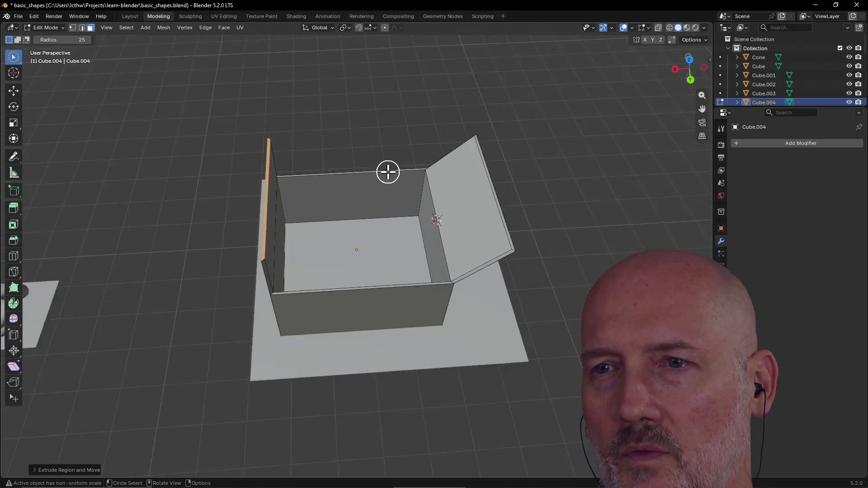
Tilt the second flap outward along the X axis and check both flaps from the side.
key("g")
key("x")
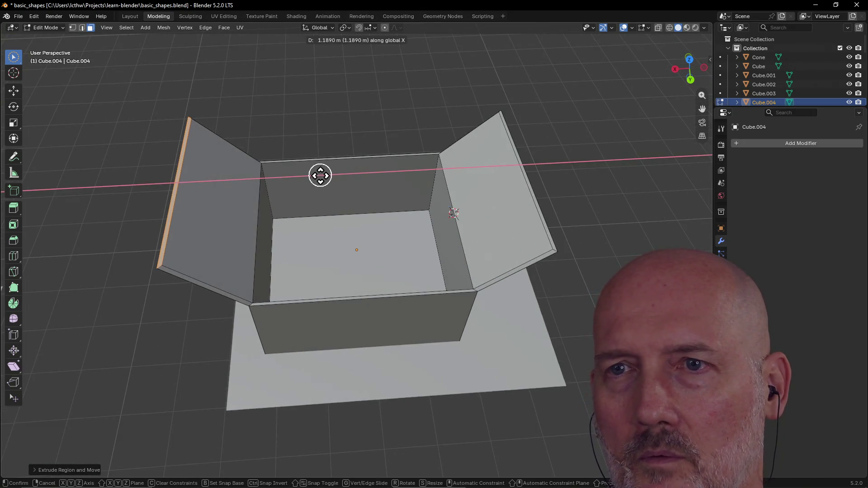
left_click(320, 174)
mouse_move(319, 174)
middle_mouse_down()
mouse_move(397, 128)
mouse_move(311, 142)
mouse_move(350, 145)
mouse_move(325, 146)
middle_mouse_up()
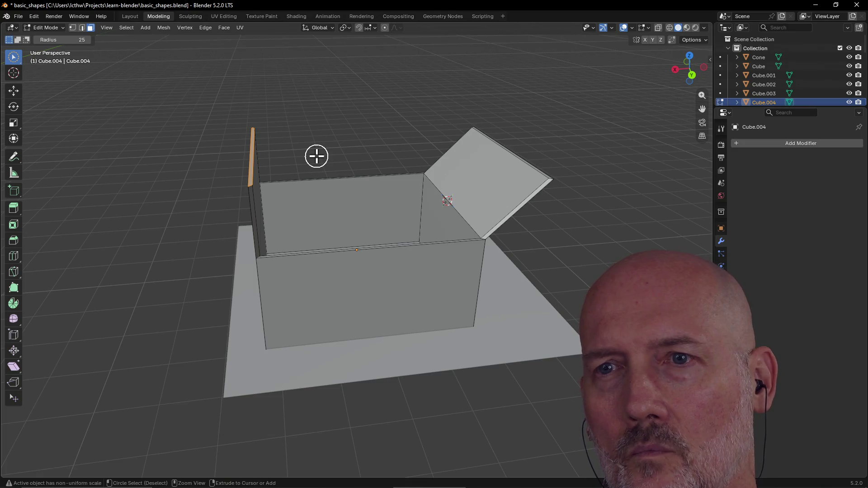
mouse_move(312, 170)
middle_mouse_down()
mouse_move(353, 164)
mouse_move(321, 151)
mouse_move(317, 170)
mouse_move(308, 159)
mouse_move(337, 163)
middle_mouse_up()
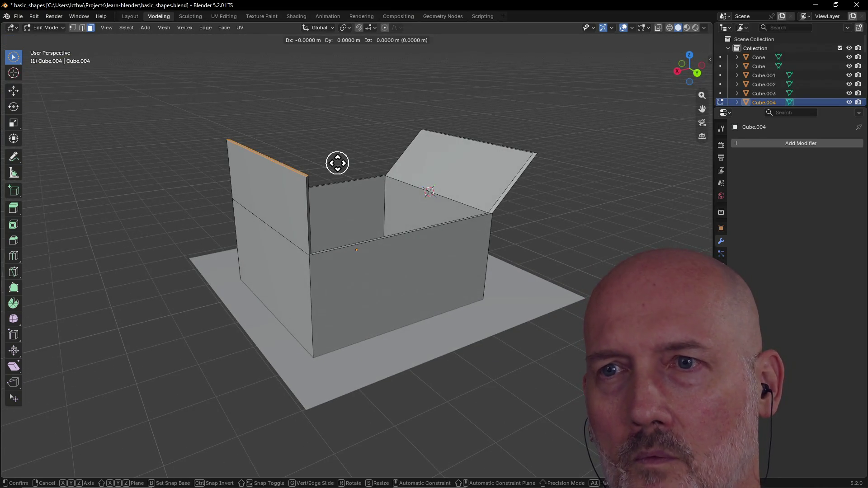
Push the side flap's top edge outward along X and view the whole open box.
key("x")
left_click(316, 175)
middle_click_drag(312, 174, 234, 202)
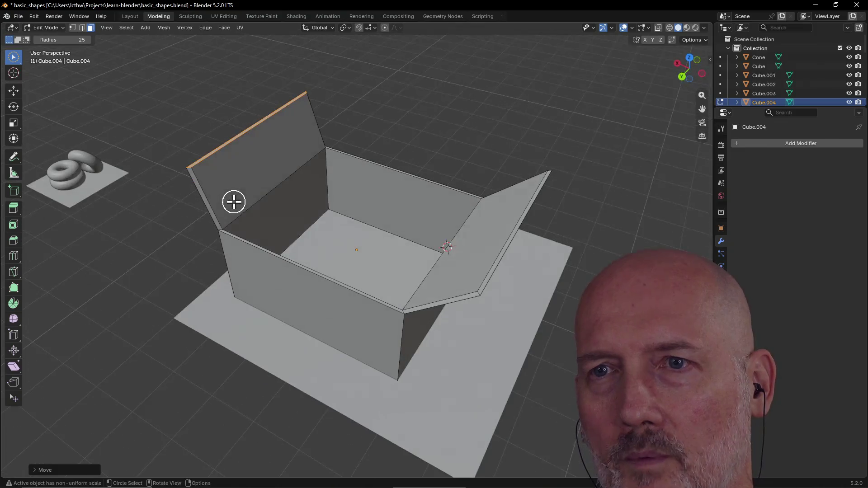
mouse_move(183, 290)
middle_mouse_down()
mouse_move(265, 319)
mouse_move(387, 300)
mouse_move(471, 301)
mouse_move(218, 314)
mouse_move(127, 281)
mouse_move(273, 273)
mouse_move(351, 286)
mouse_move(294, 306)
mouse_move(312, 302)
middle_mouse_up()
scroll(292, 306, "up", 3)
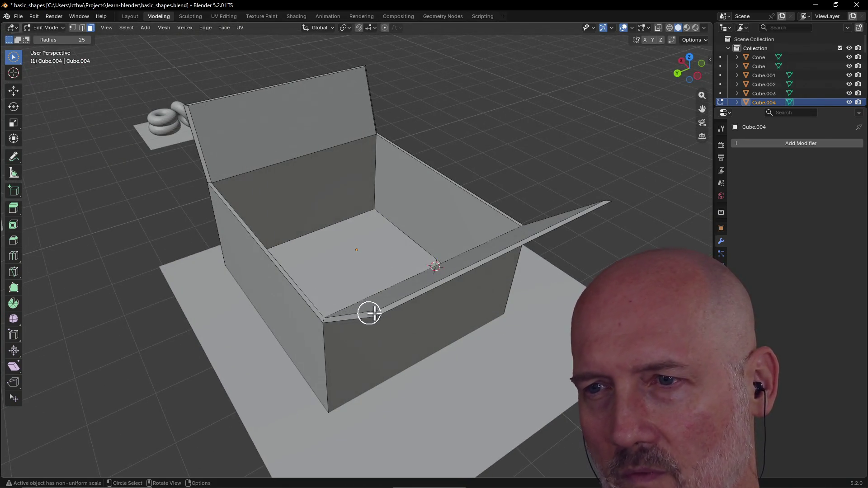
mouse_move(372, 312)
middle_mouse_down()
mouse_move(284, 327)
mouse_move(301, 360)
middle_mouse_up()
Select the tilted flap's face and inspect it up close.
left_click(303, 389)
middle_click_drag(304, 389, 304, 362)
scroll(273, 405, "up", 3)
scroll(242, 372, "down", 4)
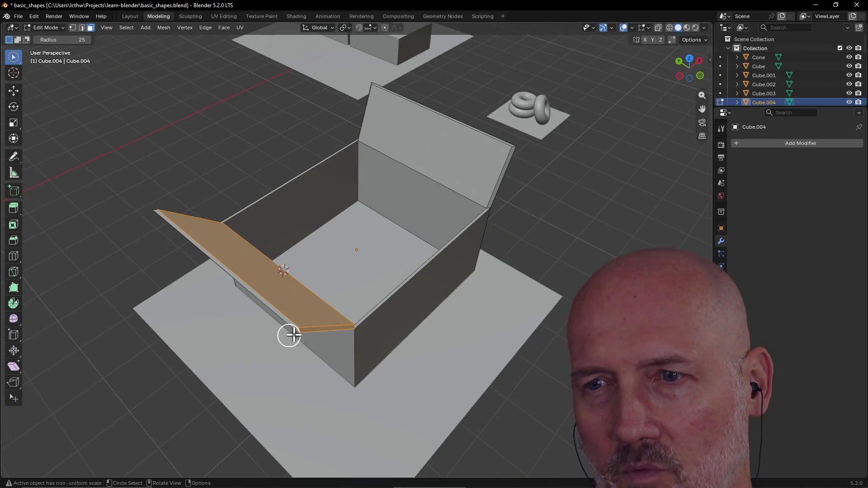
scroll(269, 304, "up", 2)
scroll(281, 296, "down", 3)
middle_click_drag(281, 296, 370, 313)
Check the box from low and far-side angles, then save basic_shapes.blend.
scroll(387, 271, "up", 4)
scroll(407, 244, "down", 4)
mouse_move(419, 230)
middle_mouse_down()
mouse_move(428, 219)
mouse_move(494, 214)
mouse_move(416, 217)
mouse_move(309, 265)
middle_mouse_up()
scroll(450, 217, "down", 4)
mouse_move(253, 171)
middle_mouse_down()
mouse_move(184, 91)
mouse_move(130, 114)
mouse_move(480, 210)
middle_mouse_up()
middle_click_drag(453, 176, 396, 157)
key("ctrl+s")
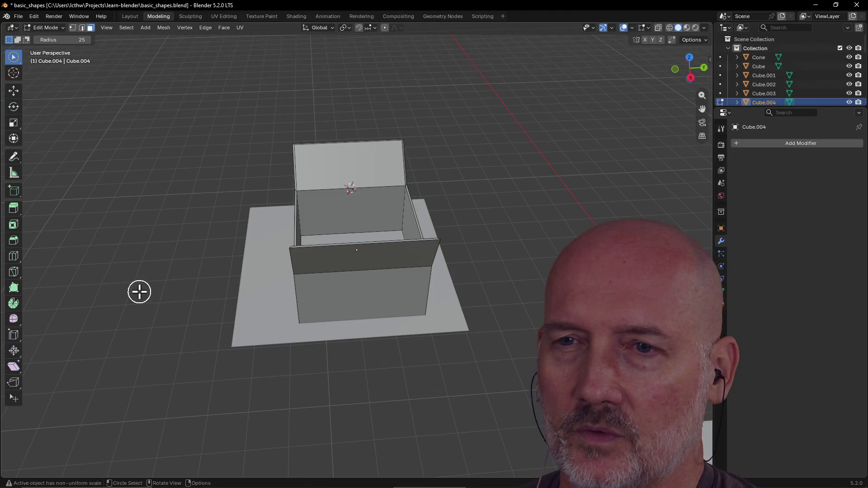
scroll(139, 291, "down", 2)
scroll(140, 287, "up", 2)
mouse_move(139, 287)
middle_mouse_down()
mouse_move(232, 267)
mouse_move(131, 273)
mouse_move(416, 290)
mouse_move(366, 292)
mouse_move(435, 313)
middle_mouse_up()
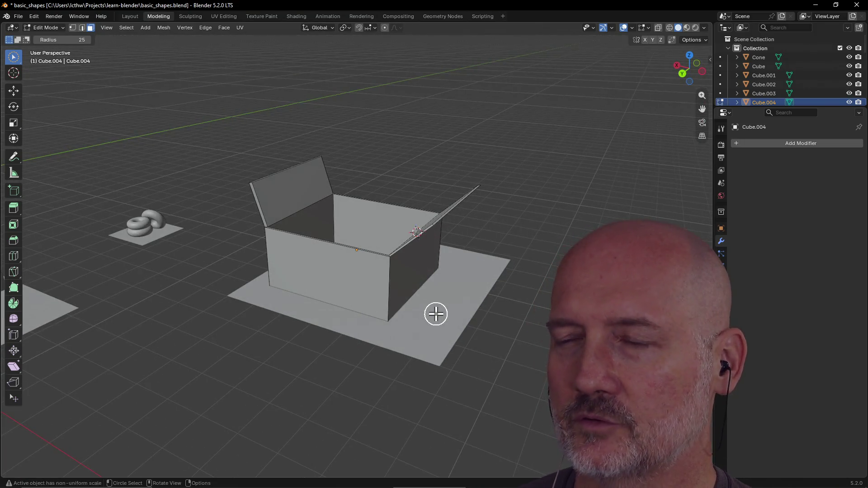
scroll(436, 313, "down", 1)
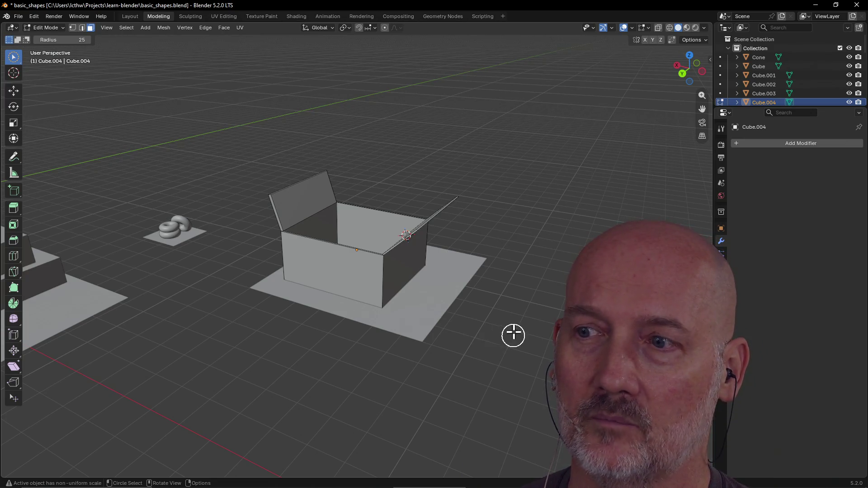
mouse_move(503, 334)
middle_mouse_down()
mouse_move(448, 337)
mouse_move(414, 324)
mouse_move(448, 317)
middle_mouse_up()
scroll(512, 304, "up", 2)
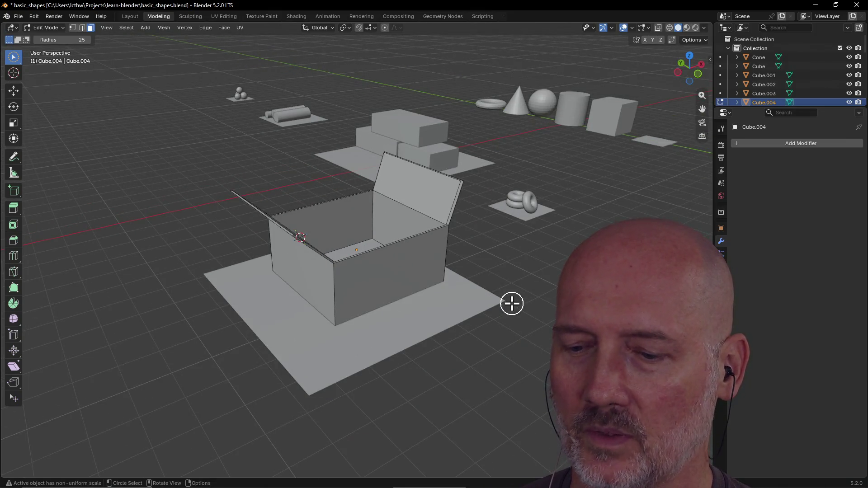
mouse_move(511, 303)
middle_mouse_down()
mouse_move(416, 313)
mouse_move(471, 300)
middle_mouse_up()
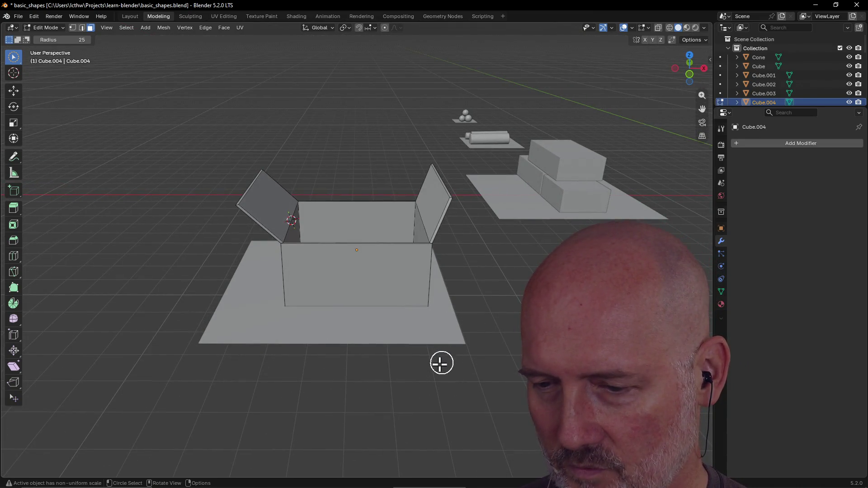
mouse_move(438, 362)
middle_mouse_down()
mouse_move(485, 356)
mouse_move(45, 354)
mouse_move(121, 343)
mouse_move(234, 354)
mouse_move(484, 346)
mouse_move(411, 337)
mouse_move(439, 339)
mouse_move(427, 361)
middle_mouse_up()
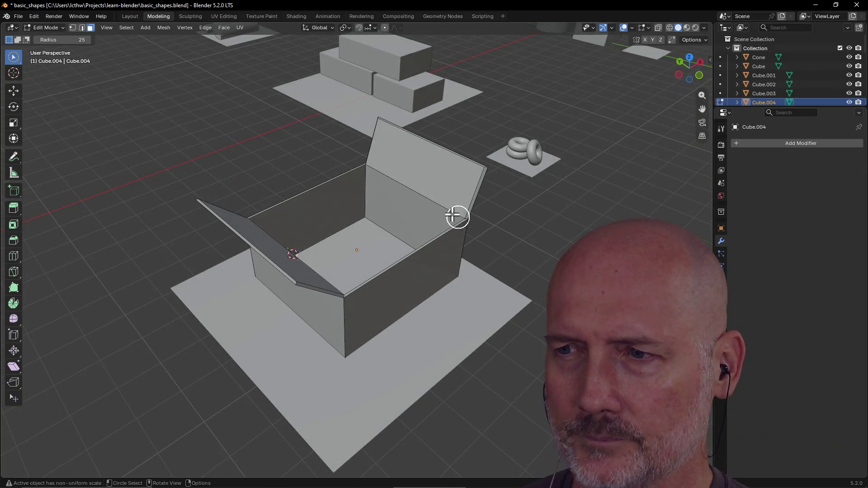
left_click_drag(422, 271, 423, 274)
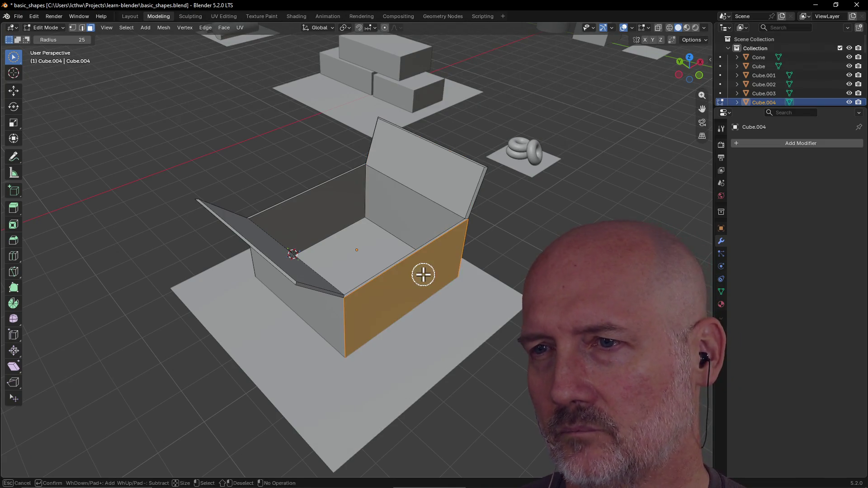
left_click(365, 254)
left_click(327, 213)
mouse_move(327, 213)
middle_mouse_down()
mouse_move(297, 197)
mouse_move(318, 203)
middle_mouse_up()
left_click(401, 275)
mouse_move(401, 275)
middle_mouse_down()
mouse_move(398, 293)
mouse_move(407, 291)
mouse_move(364, 277)
mouse_move(368, 215)
middle_mouse_up()
left_click(368, 215)
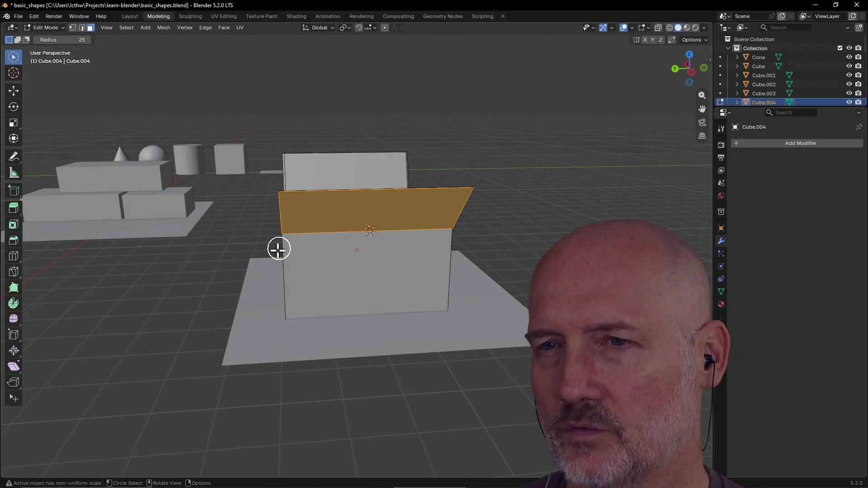
left_click(232, 303)
middle_click_drag(248, 312, 302, 341)
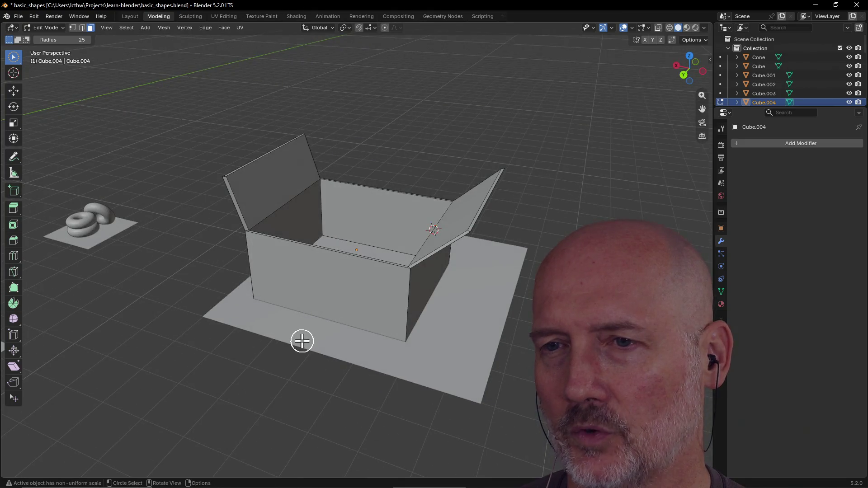
mouse_move(464, 325)
middle_mouse_down()
mouse_move(367, 310)
mouse_move(412, 275)
mouse_move(506, 269)
mouse_move(364, 286)
mouse_move(404, 286)
mouse_move(398, 264)
mouse_move(416, 250)
mouse_move(411, 285)
mouse_move(381, 286)
middle_mouse_up()
left_click(413, 275)
left_click(441, 297)
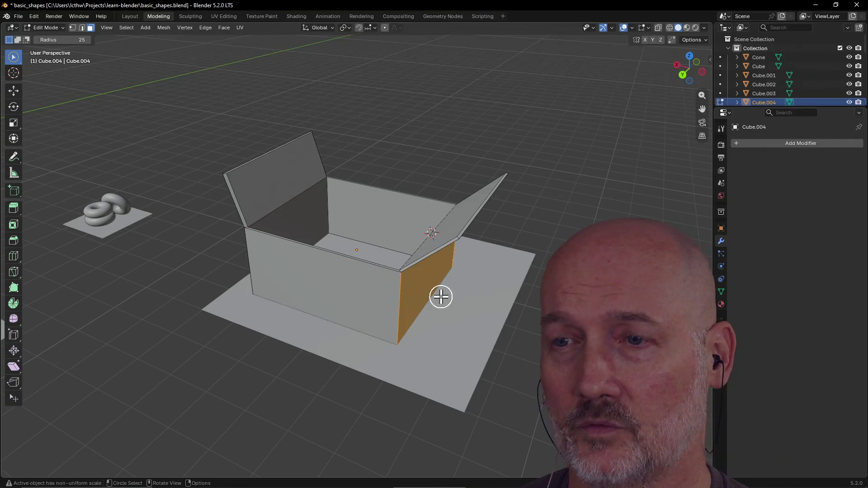
middle_click_drag(477, 315, 342, 324)
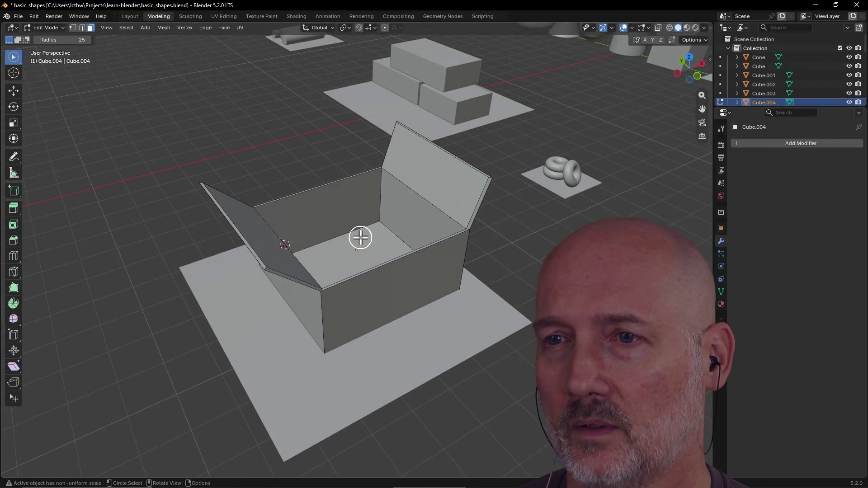
middle_click_drag(360, 243, 368, 274)
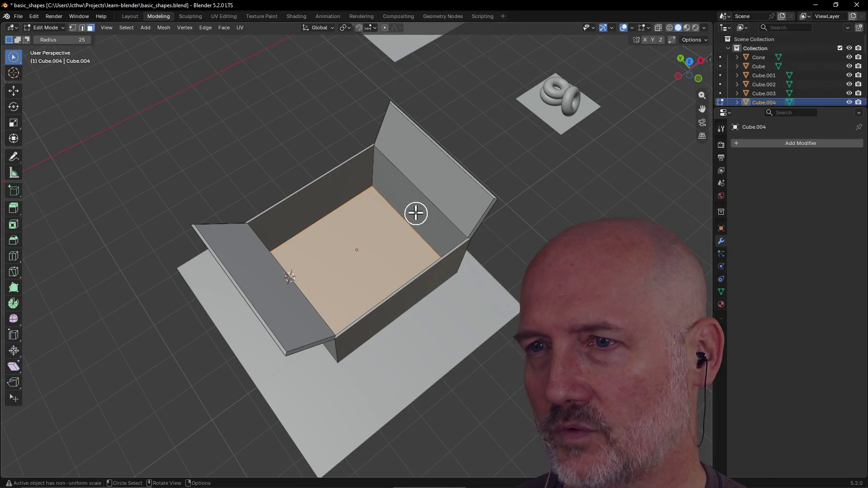
middle_click_drag(357, 246, 348, 208)
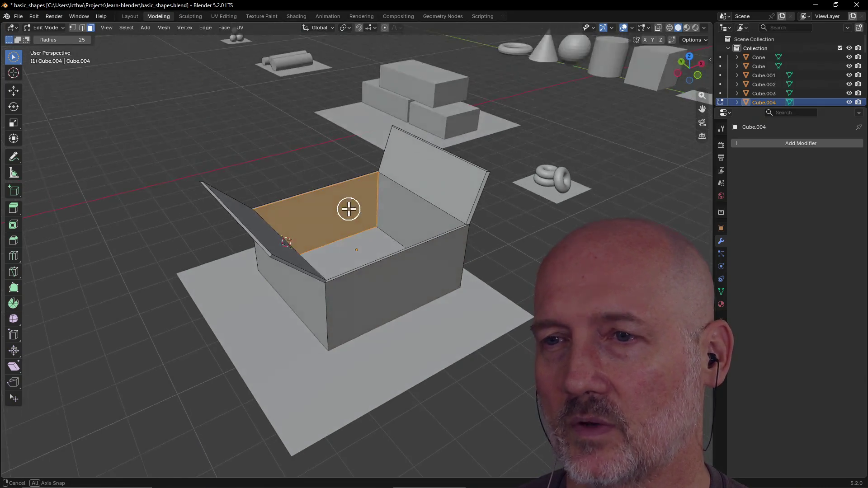
left_click(384, 291)
mouse_move(507, 271)
middle_mouse_down()
mouse_move(523, 265)
mouse_move(397, 277)
mouse_move(453, 281)
mouse_move(353, 276)
mouse_move(430, 277)
mouse_move(481, 290)
middle_mouse_up()
left_click(336, 289)
mouse_move(534, 311)
middle_mouse_down()
mouse_move(290, 364)
mouse_move(415, 234)
middle_mouse_up()
mouse_move(463, 268)
middle_mouse_down()
mouse_move(441, 318)
mouse_move(501, 298)
mouse_move(412, 304)
mouse_move(383, 333)
mouse_move(465, 269)
mouse_move(465, 305)
mouse_move(439, 297)
middle_mouse_up()
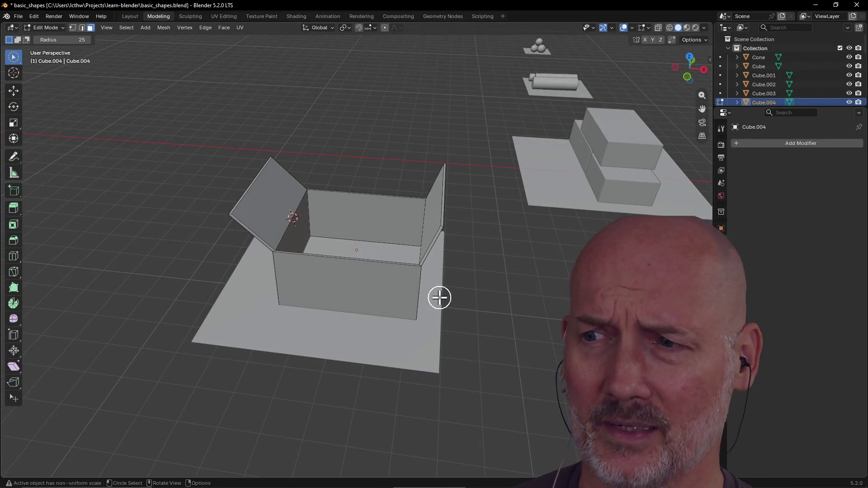
scroll(479, 240, "down", 3)
mouse_move(476, 242)
middle_mouse_down()
mouse_move(466, 246)
mouse_move(448, 209)
mouse_move(492, 212)
middle_mouse_up()
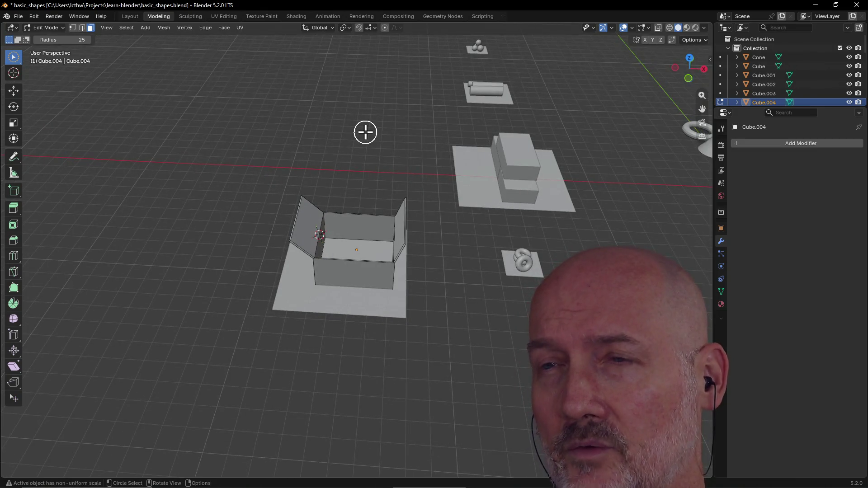
scroll(365, 132, "down", 3)
middle_click_drag(364, 131, 445, 120)
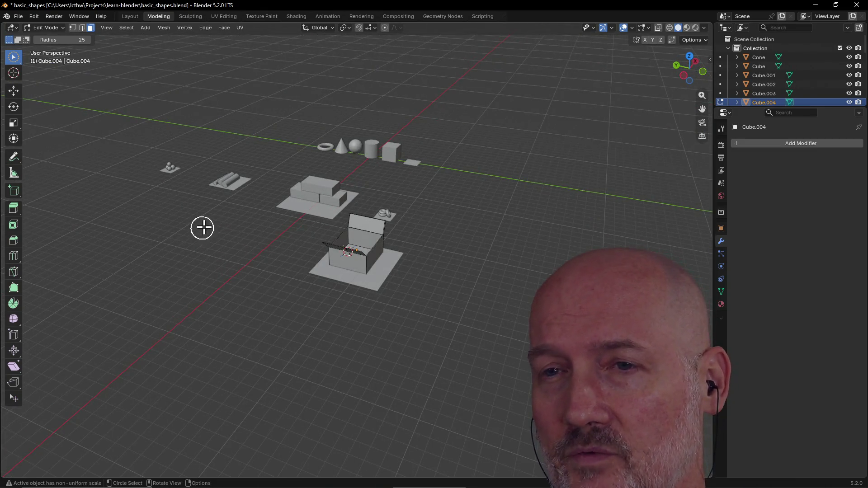
mouse_move(204, 239)
middle_mouse_down()
mouse_move(289, 262)
mouse_move(199, 246)
mouse_move(249, 223)
mouse_move(182, 232)
mouse_move(210, 213)
mouse_move(172, 232)
middle_mouse_up()
scroll(200, 244, "up", 4)
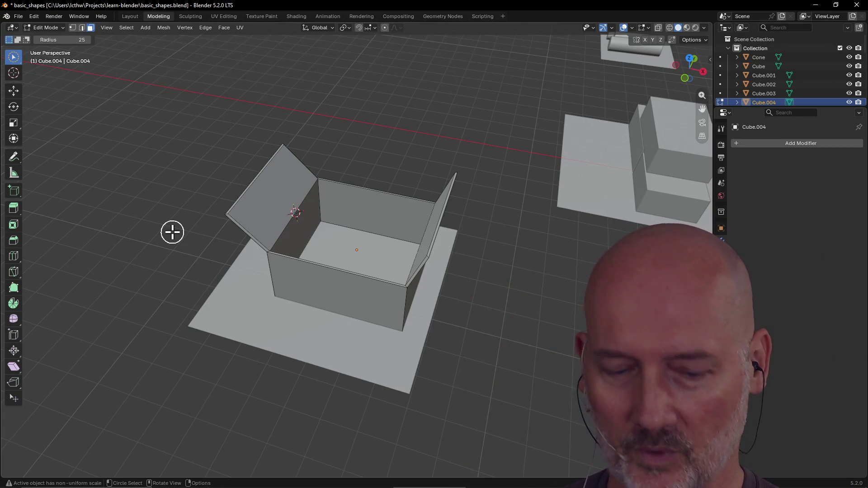
key("alt+Tab")
key("alt+Tab")
key("alt+Tab")
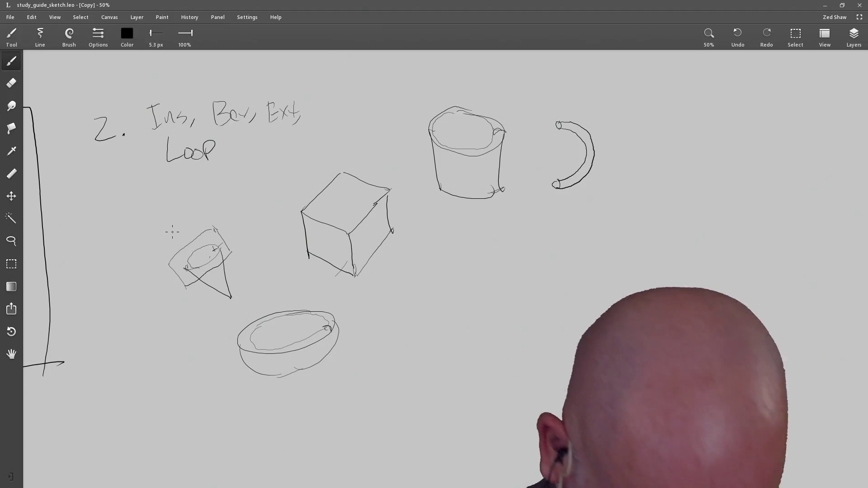
Bring up the window switcher over the Leonardo sketch with Blender selected.
key("alt+Tab")
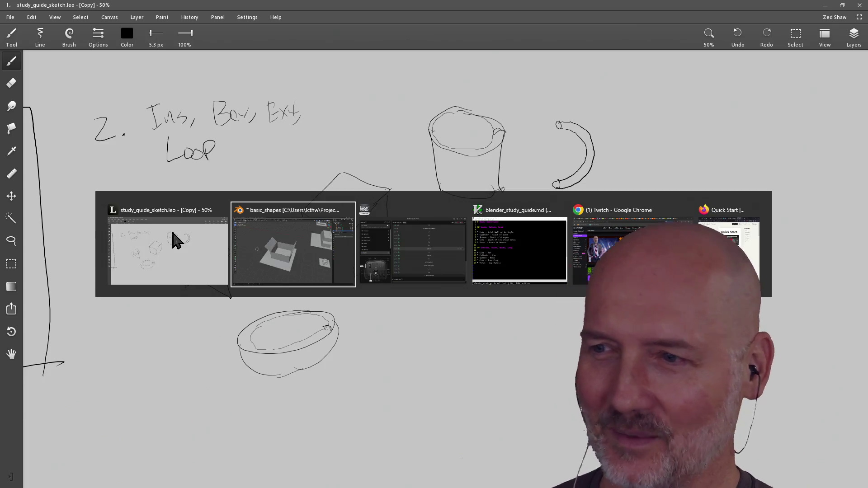
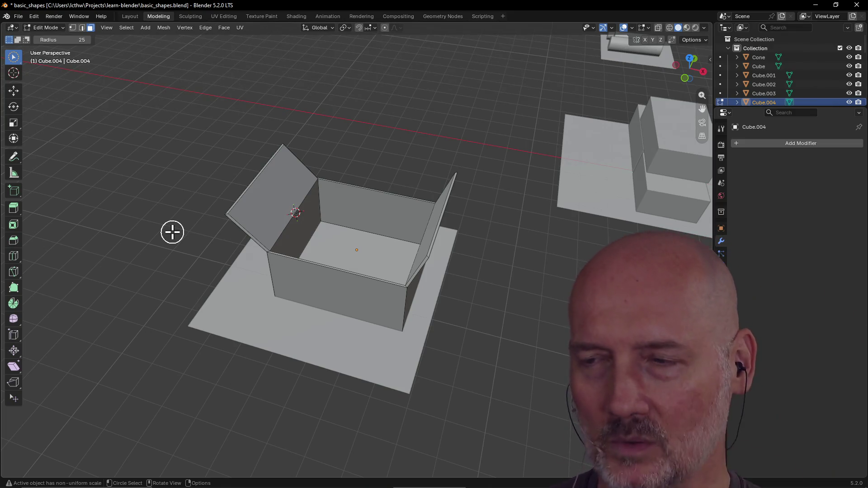
Orbit around the open box with its folded flaps, then save basic_shapes.blend.
mouse_move(300, 243)
middle_mouse_down()
mouse_move(358, 267)
mouse_move(415, 253)
middle_mouse_up()
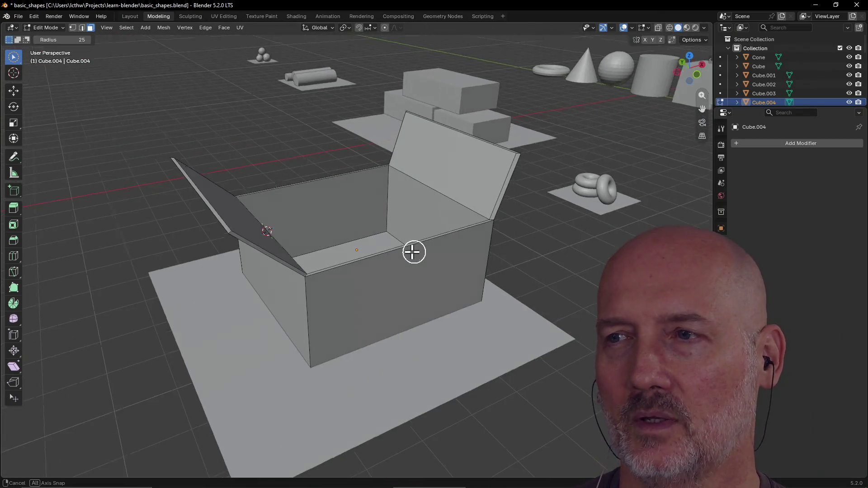
scroll(415, 252, "down", 5)
mouse_move(325, 238)
middle_mouse_down()
mouse_move(317, 269)
mouse_move(290, 306)
middle_mouse_up()
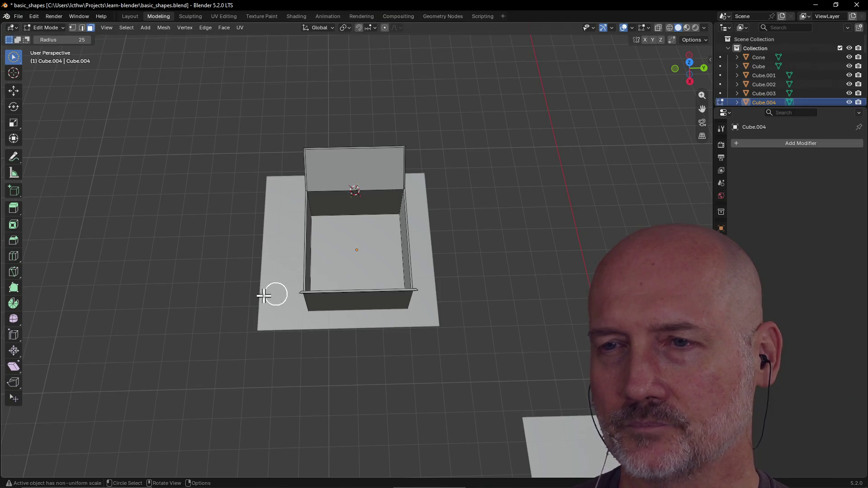
mouse_move(175, 301)
middle_mouse_down()
mouse_move(277, 265)
mouse_move(294, 271)
middle_mouse_up()
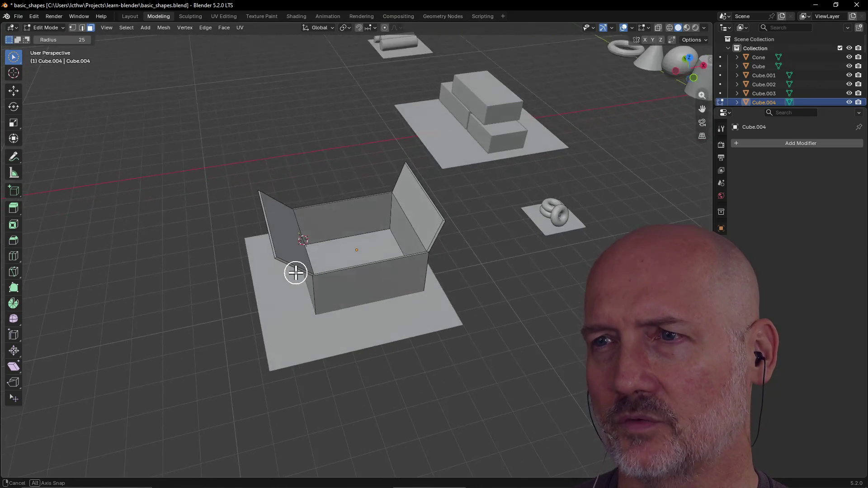
scroll(459, 91, "down", 2)
mouse_move(427, 168)
middle_mouse_down()
mouse_move(304, 260)
mouse_move(327, 183)
mouse_move(327, 196)
mouse_move(349, 209)
middle_mouse_up()
scroll(348, 208, "up", 2)
scroll(354, 223, "down", 4)
mouse_move(401, 269)
middle_mouse_down()
mouse_move(305, 267)
mouse_move(267, 283)
middle_mouse_up()
mouse_move(383, 219)
middle_mouse_down()
mouse_move(384, 208)
mouse_move(360, 236)
mouse_move(241, 256)
mouse_move(351, 275)
mouse_move(451, 262)
middle_mouse_up()
scroll(436, 266, "down", 3)
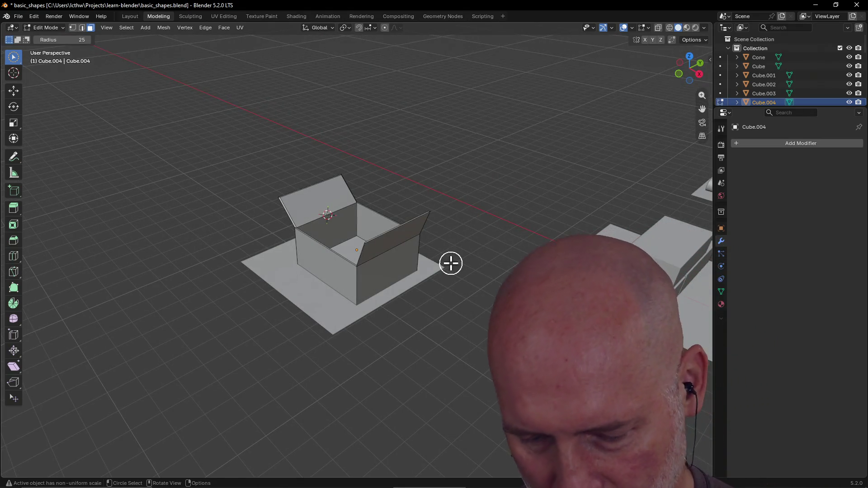
key("ctrl+s")
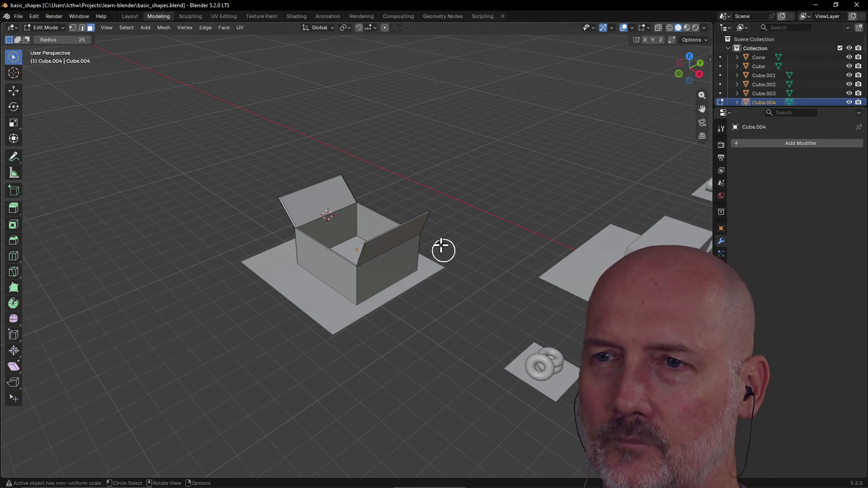
scroll(434, 242, "up", 2)
key("alt+Tab")
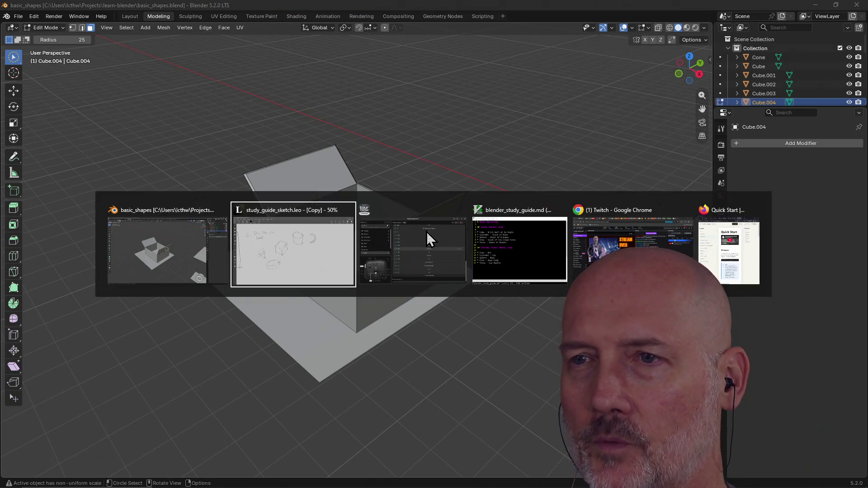
key("alt+Tab")
key("alt+Tab")
key("alt+Tab")
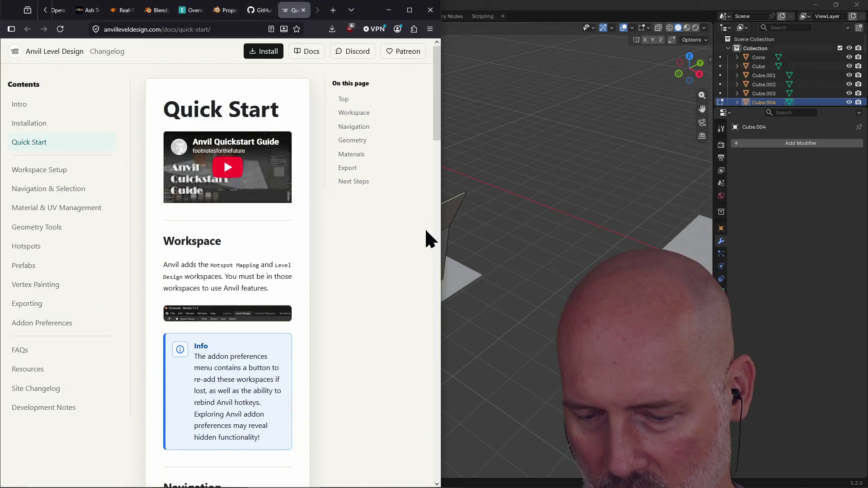
key("ctrl+t")
type("support lop")
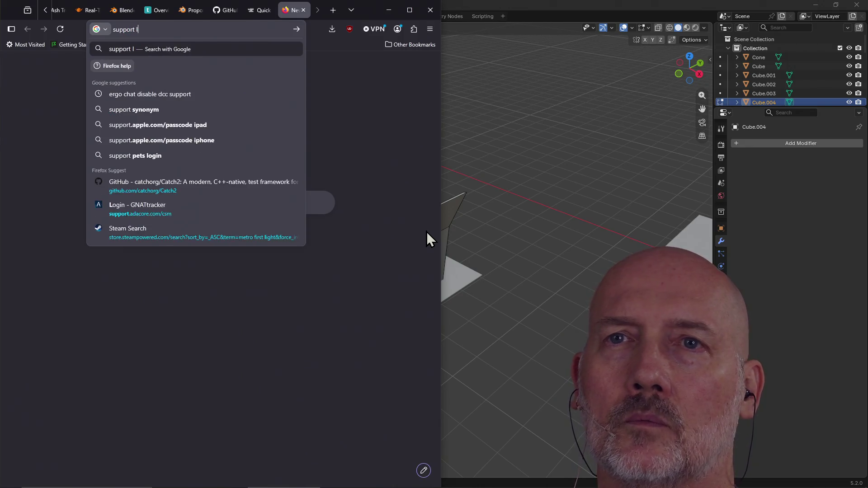
key("BackSpace")
type("op")
key("Return")
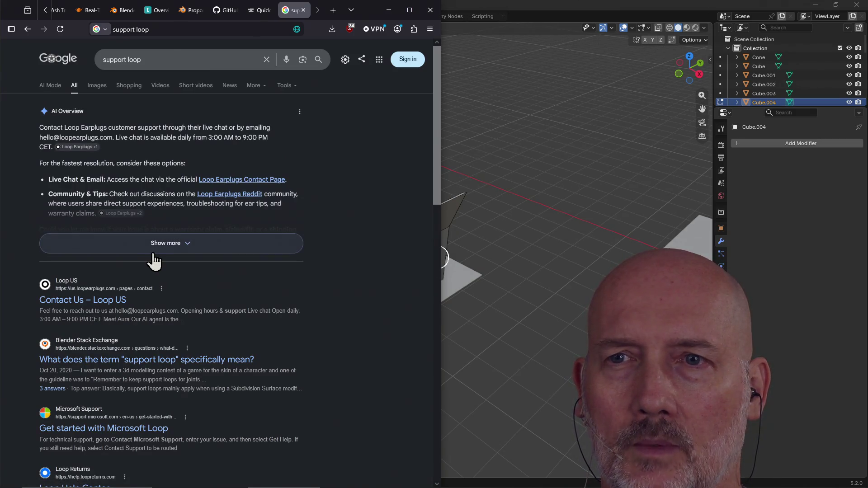
left_click(159, 60)
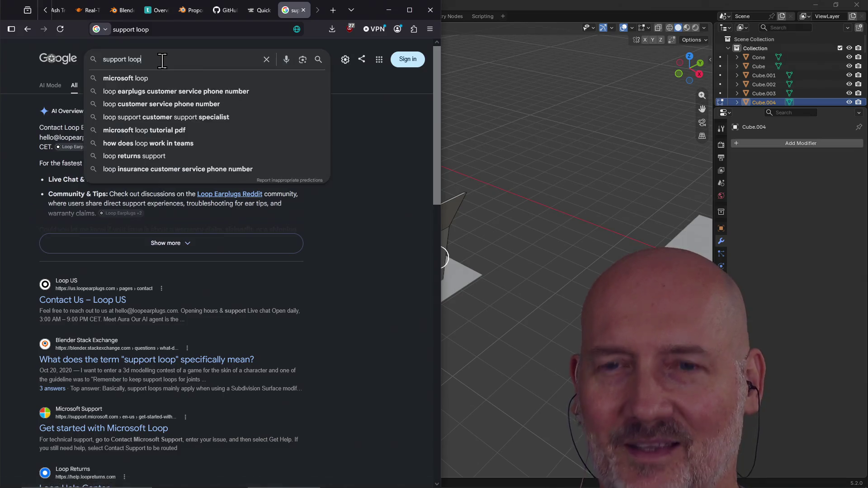
type("3d ")
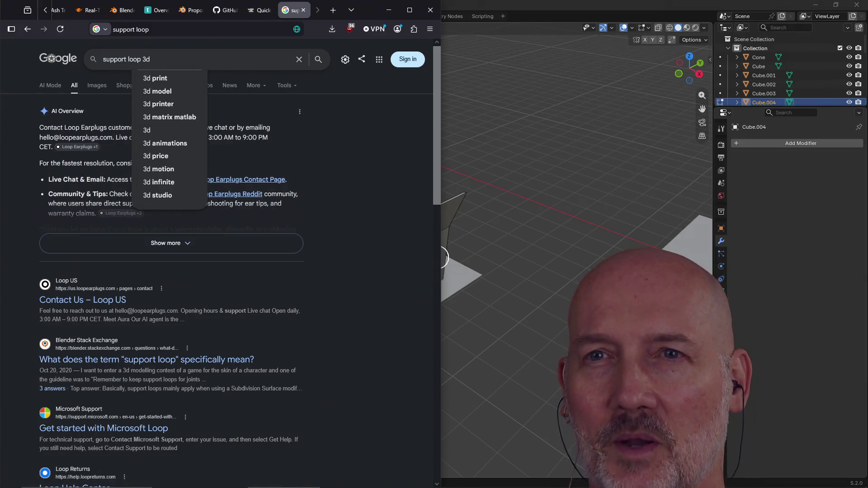
type("modeling")
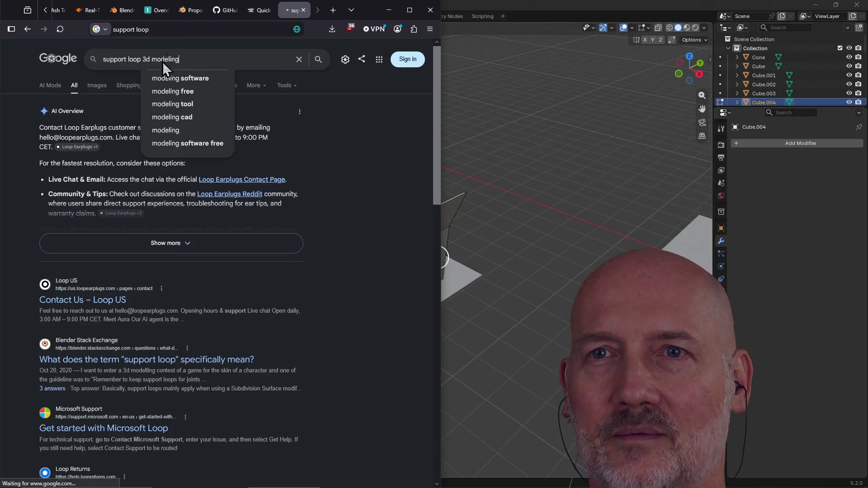
key("Return")
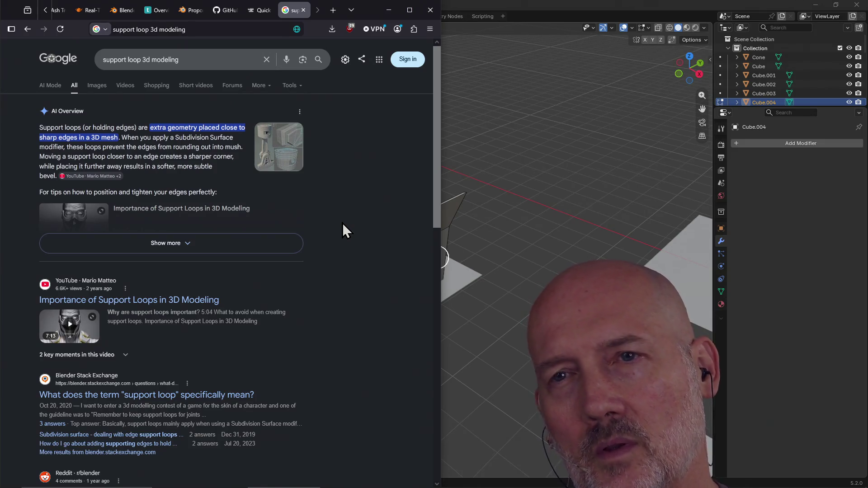
left_click(260, 252)
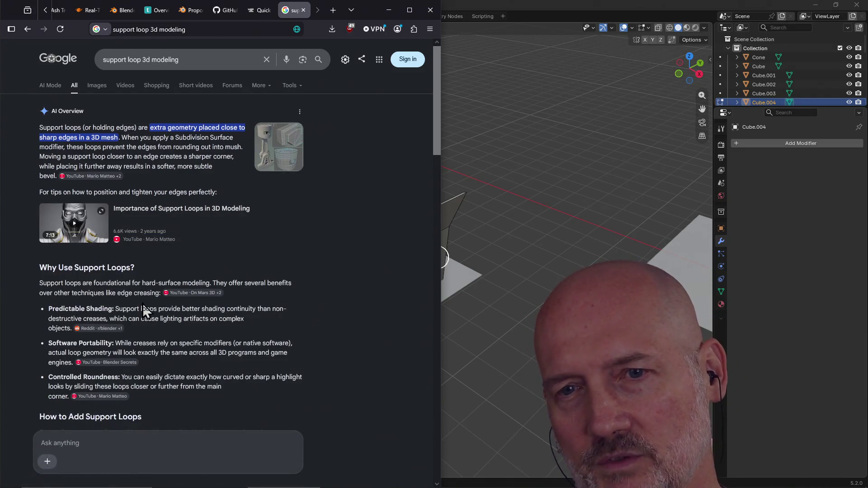
scroll(177, 377, "down", 2)
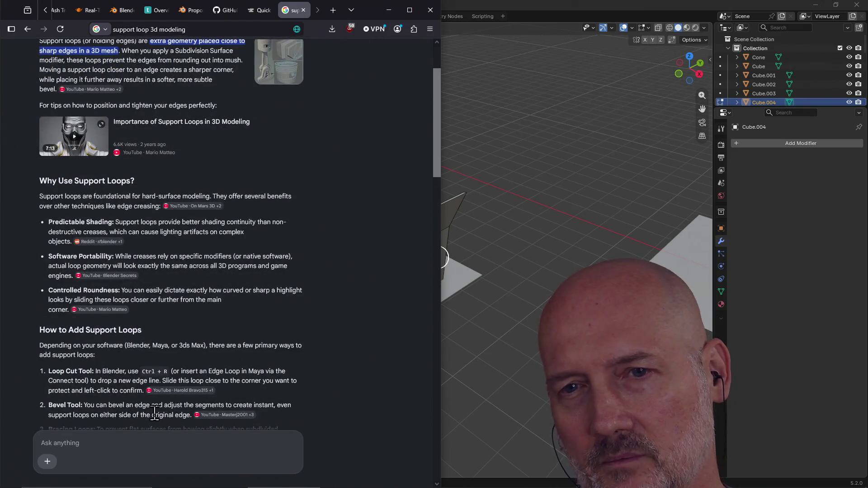
scroll(115, 357, "down", 2)
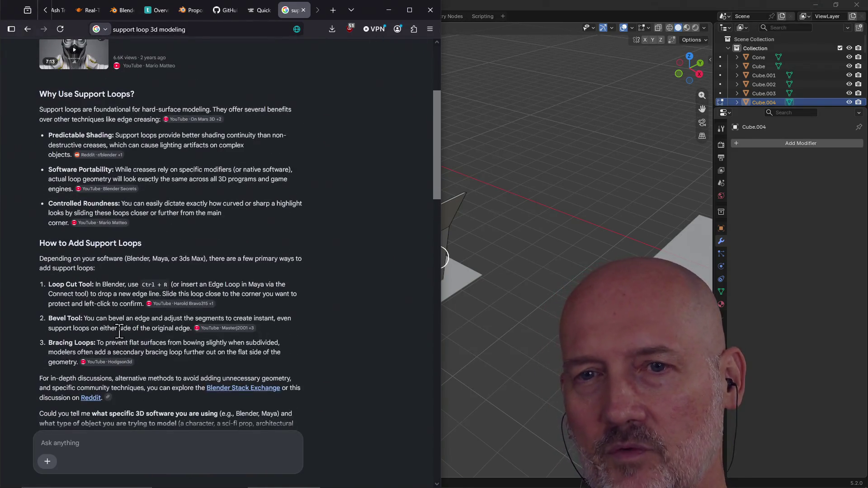
scroll(334, 335, "down", 15)
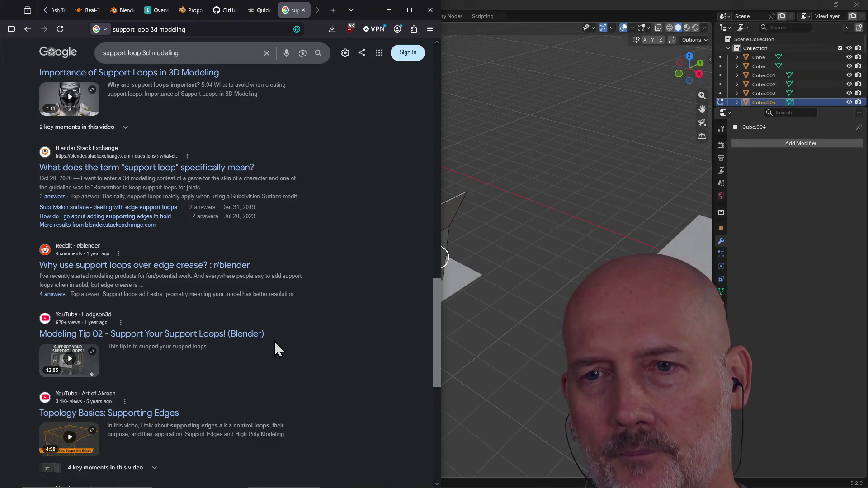
left_click(303, 10)
left_click(505, 8)
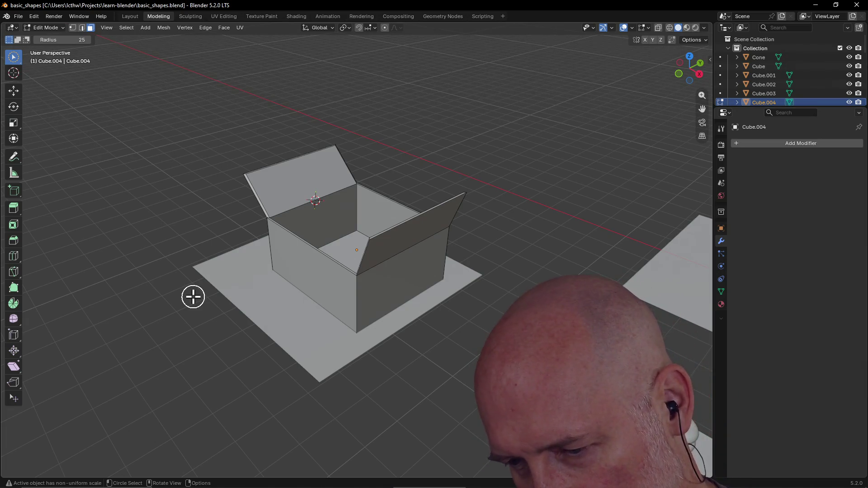
mouse_move(401, 244)
middle_mouse_down()
mouse_move(439, 215)
mouse_move(392, 231)
mouse_move(488, 220)
mouse_move(428, 233)
mouse_move(476, 212)
middle_mouse_up()
left_click(401, 219)
left_click(468, 208)
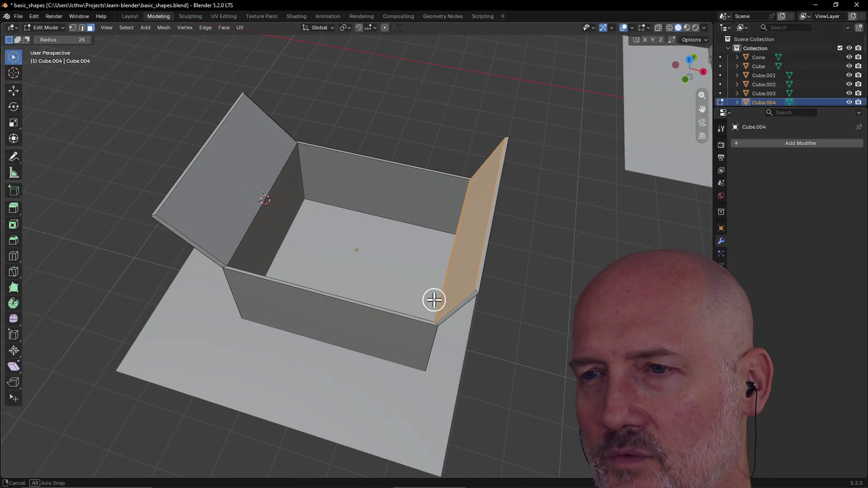
mouse_move(434, 300)
middle_mouse_down()
mouse_move(449, 290)
mouse_move(445, 316)
mouse_move(438, 276)
mouse_move(417, 290)
mouse_move(472, 305)
middle_mouse_up()
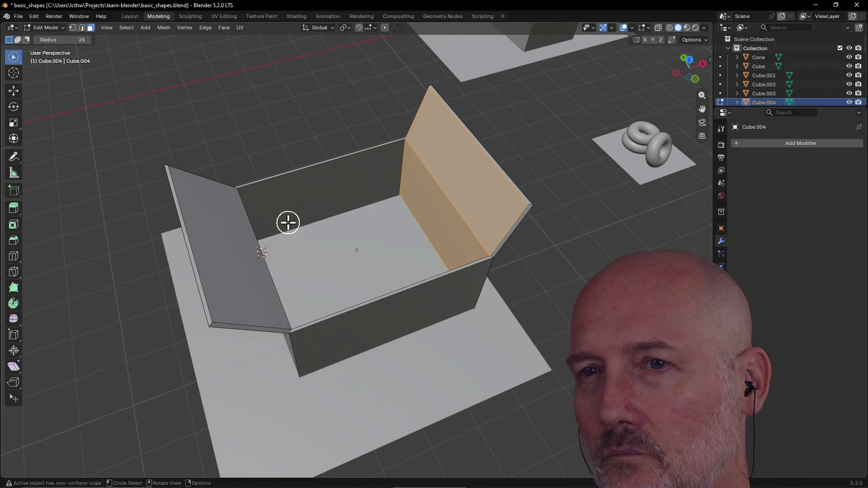
mouse_move(309, 183)
middle_mouse_down()
mouse_move(256, 174)
mouse_move(378, 250)
mouse_move(389, 232)
mouse_move(409, 249)
middle_mouse_up()
left_click(408, 246, "ctrl")
mouse_move(481, 207)
middle_mouse_down()
mouse_move(486, 196)
mouse_move(320, 210)
mouse_move(349, 190)
mouse_move(308, 240)
mouse_move(316, 207)
mouse_move(302, 298)
middle_mouse_up()
left_click(303, 299)
mouse_move(353, 217)
middle_mouse_down()
mouse_move(405, 242)
mouse_move(441, 201)
middle_mouse_up()
left_click(442, 134)
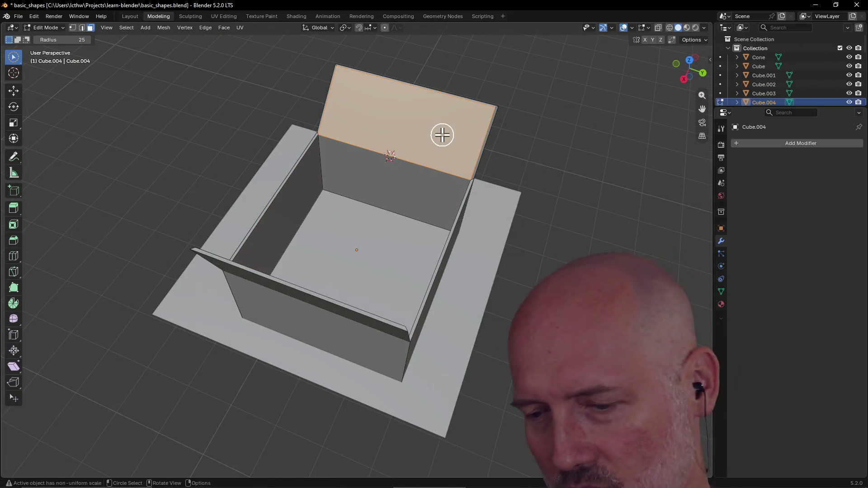
left_click(294, 201)
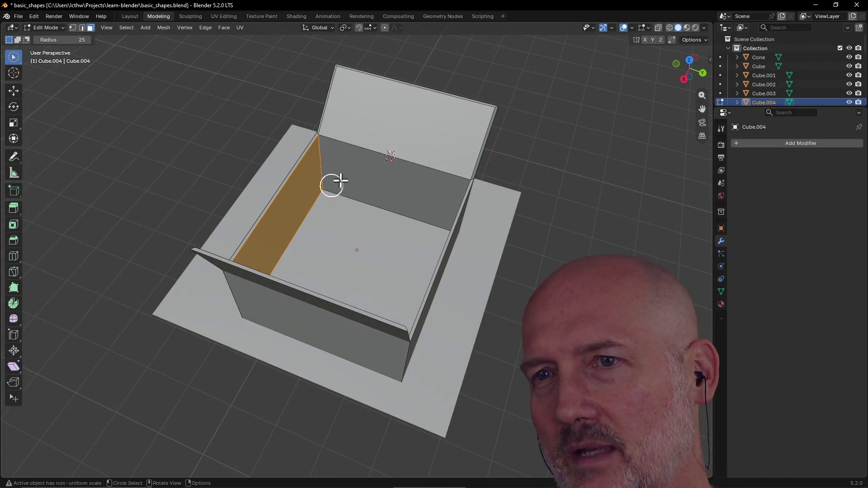
left_click(336, 183)
scroll(405, 265, "down", 2)
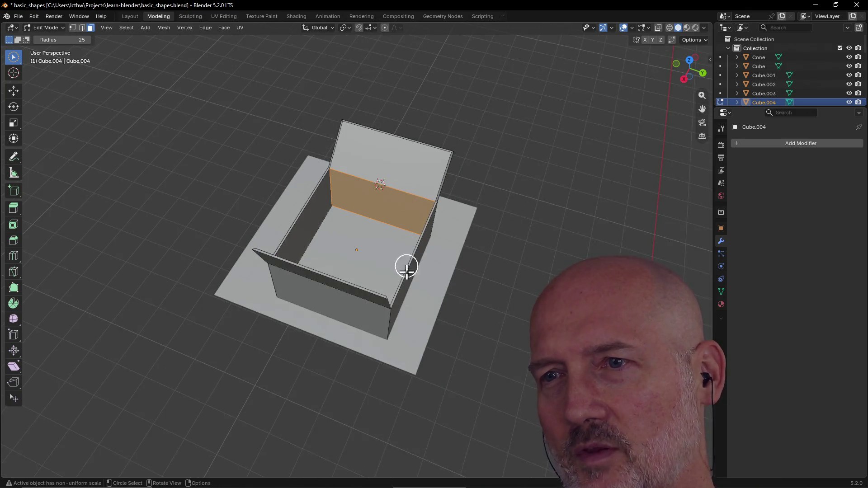
left_click(369, 266)
left_click(400, 293)
middle_click_drag(428, 290, 413, 302)
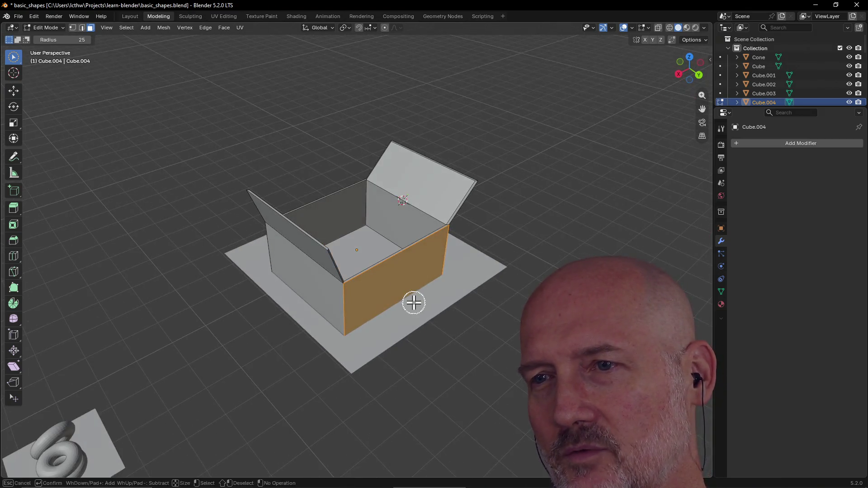
left_click(401, 355)
mouse_move(399, 382)
middle_mouse_down()
mouse_move(474, 380)
mouse_move(457, 343)
middle_mouse_up()
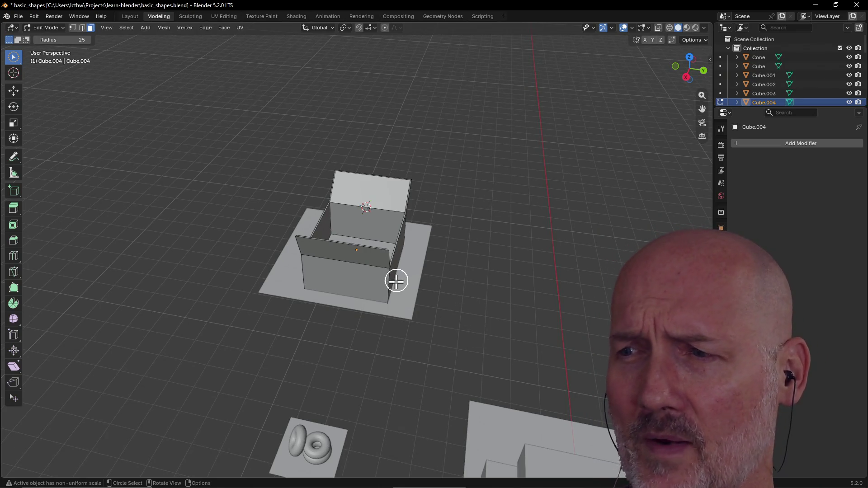
key("c")
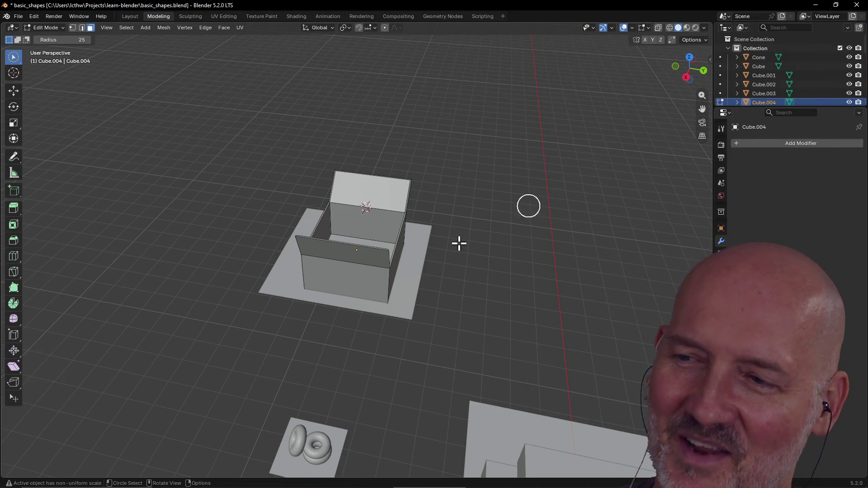
scroll(434, 273, "up", 4)
scroll(433, 273, "down", 7)
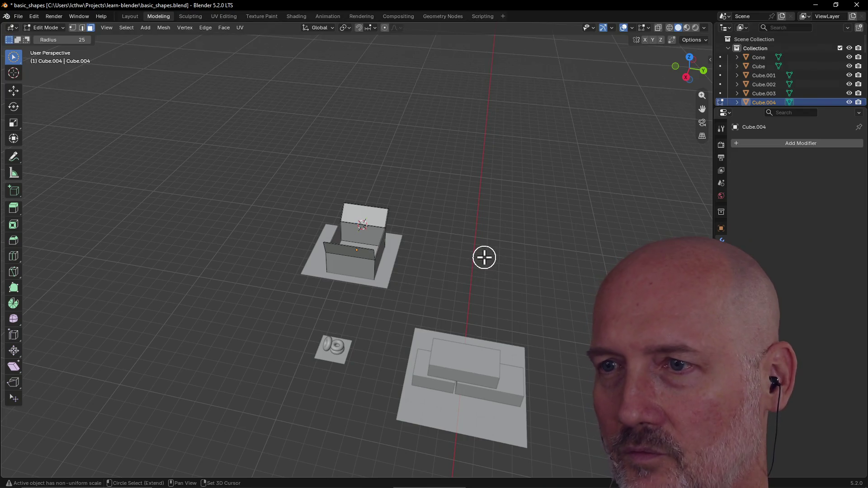
Add a flat plane beside the open box and scale it up about 3.5 times.
key("ctrl+alt+q")
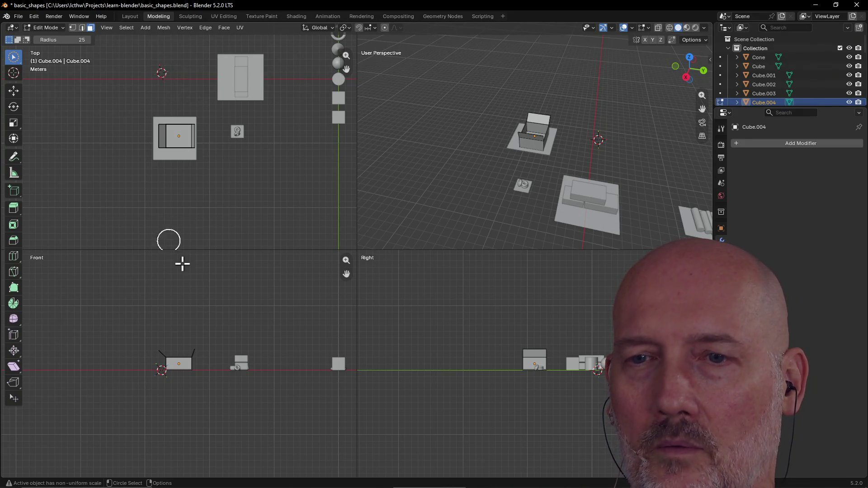
key("ctrl+alt+q")
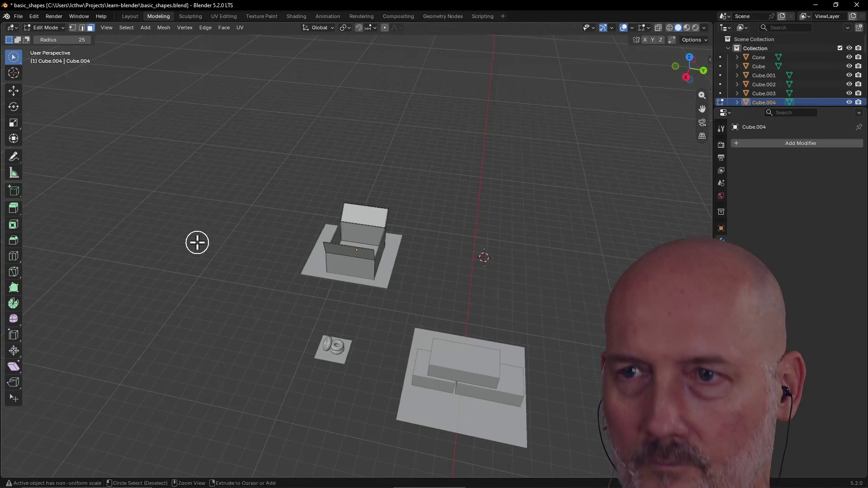
scroll(527, 302, "up", 3)
middle_click_drag(528, 300, 298, 268)
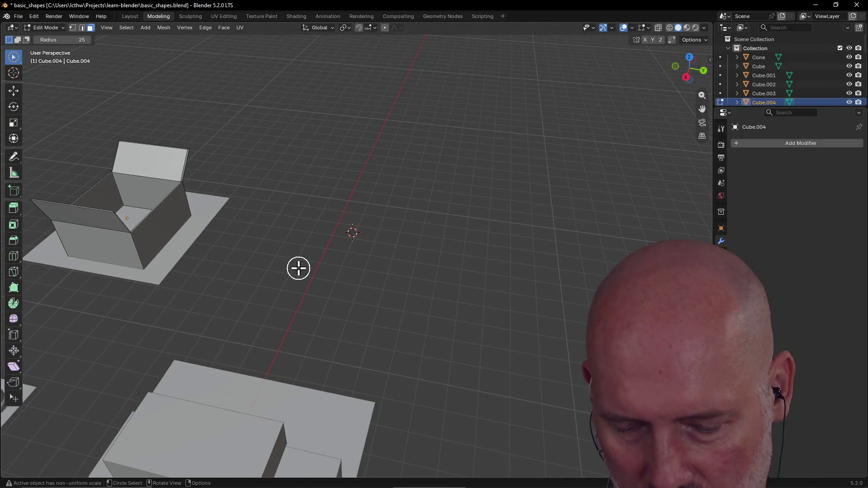
key("shift+a")
left_click(287, 268)
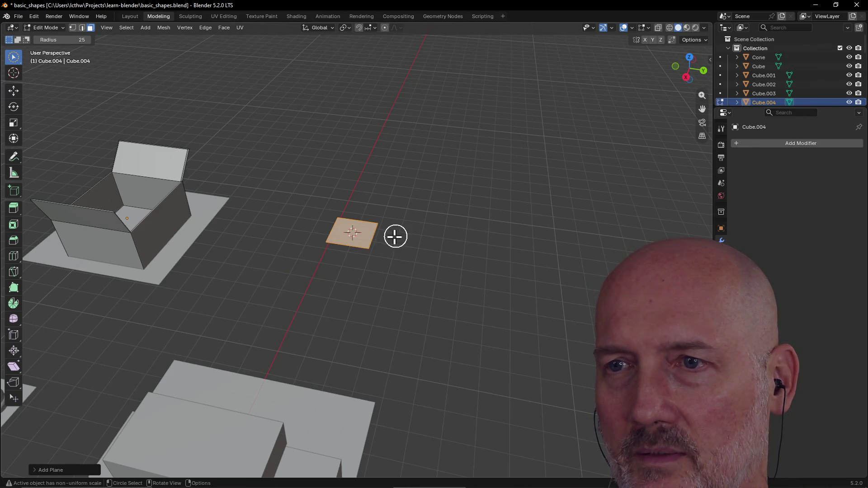
scroll(396, 235, "up", 3)
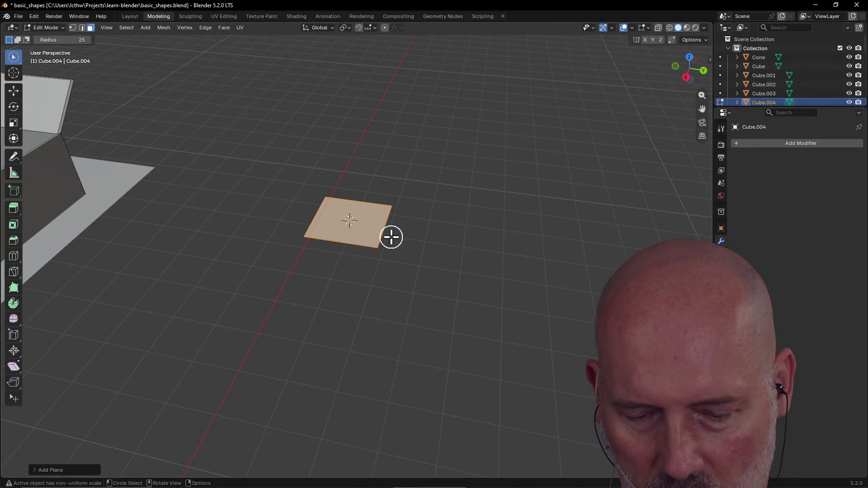
scroll(391, 237, "up", 2)
scroll(391, 237, "down", 1)
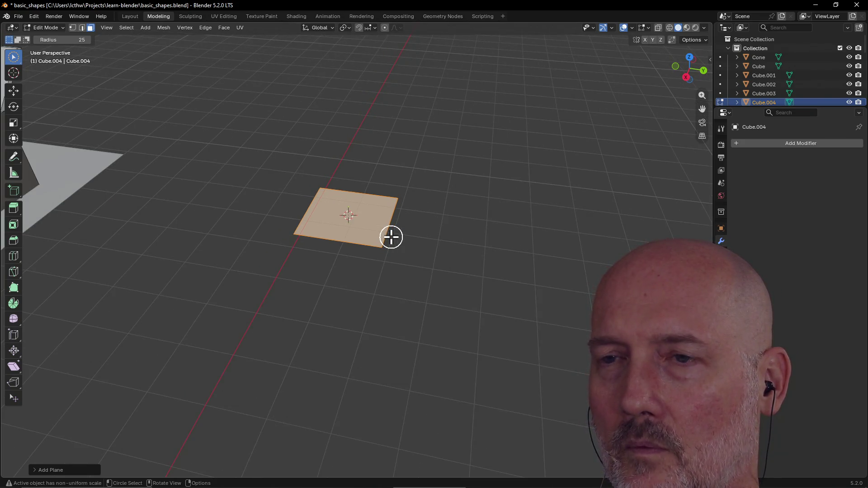
key("s")
left_click(474, 317)
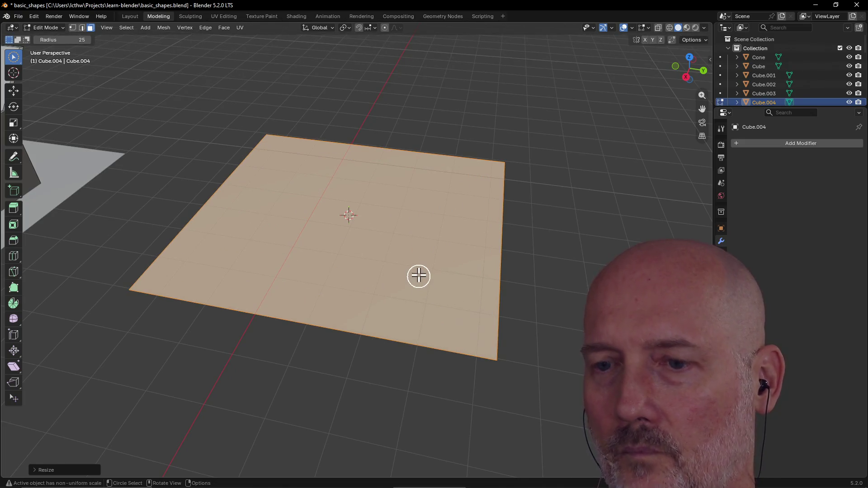
Check the study notes, orbit lower over the plane, and bring up the Add mesh menu.
key("alt+Tab")
key("alt+Tab")
key("alt+Tab")
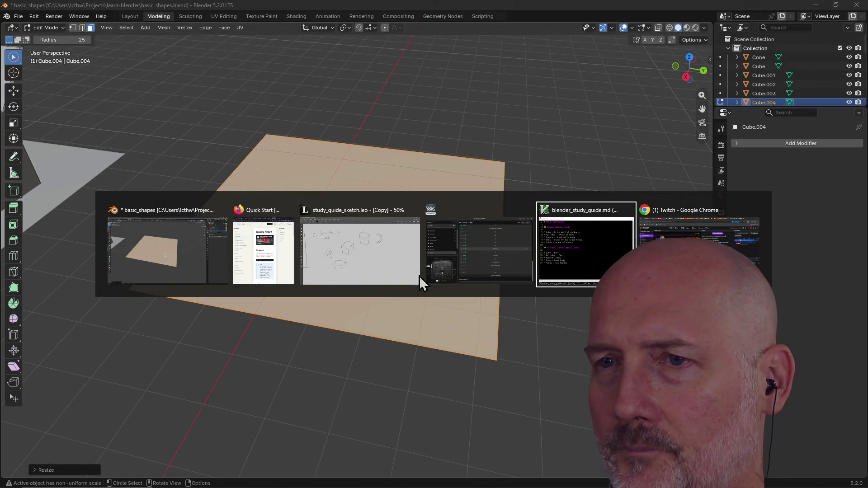
key("alt+Tab")
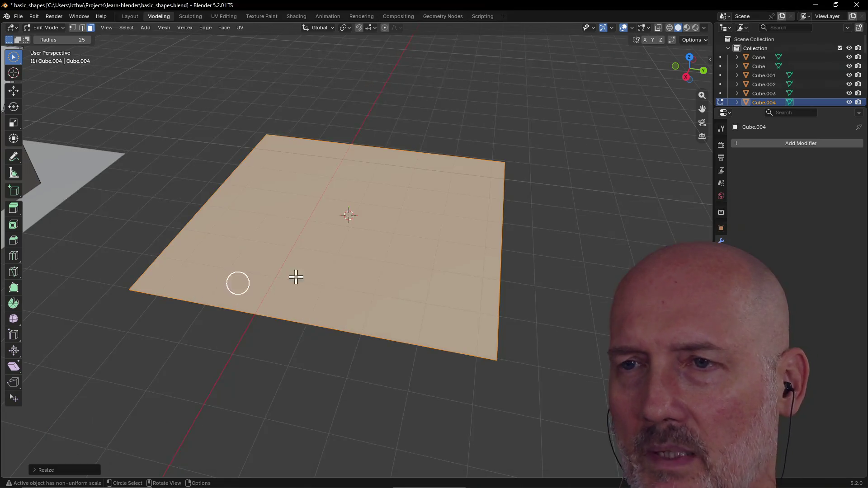
scroll(380, 259, "down", 3)
mouse_move(379, 260)
middle_mouse_down()
mouse_move(380, 244)
mouse_move(388, 258)
middle_mouse_up()
key("shift+a")
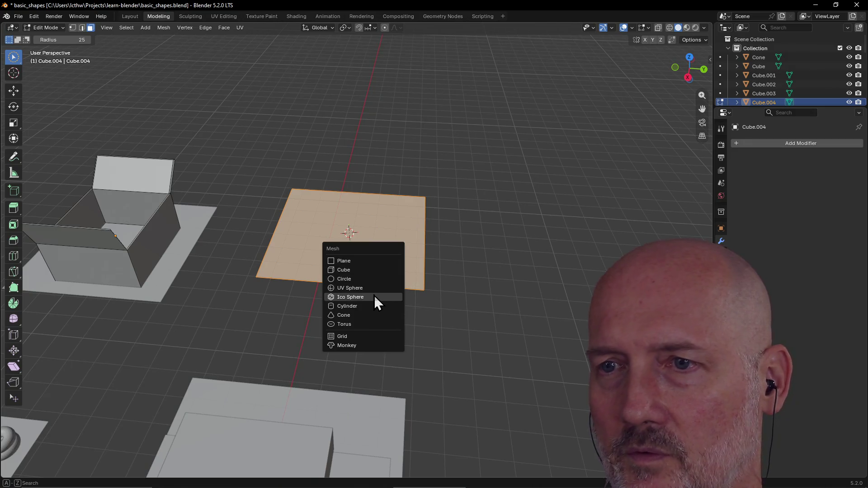
Add a cylinder on the plane and extrude its top upward to make it tall.
left_click(371, 306)
middle_click_drag(379, 244, 380, 203)
scroll(380, 206, "up", 3)
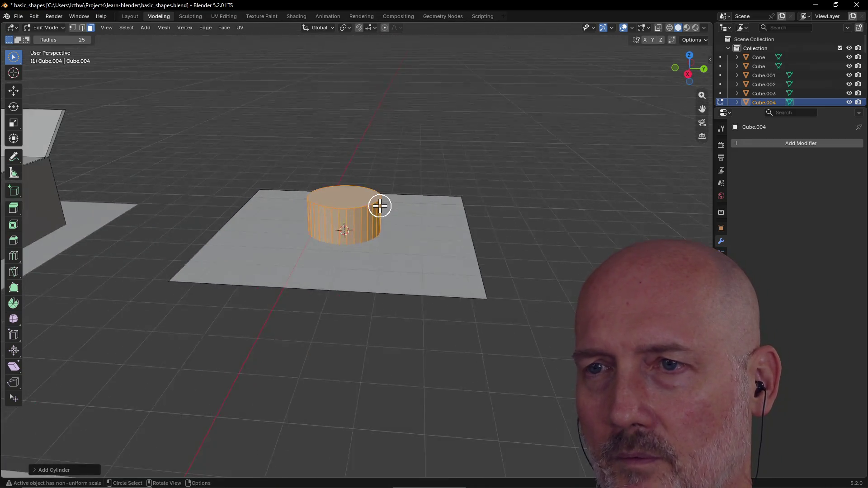
scroll(379, 206, "up", 2)
key("e")
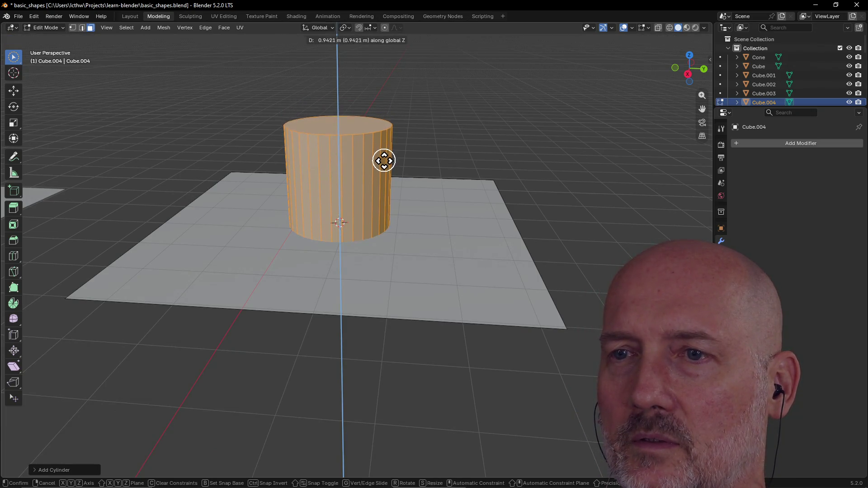
left_click(385, 156)
mouse_move(385, 156)
middle_mouse_down()
mouse_move(356, 189)
mouse_move(378, 145)
mouse_move(353, 159)
mouse_move(392, 124)
mouse_move(364, 159)
mouse_move(300, 130)
middle_mouse_up()
Select the cylinder's top face and try bevel, loop cut and extrude, cancelling each.
left_click(378, 143)
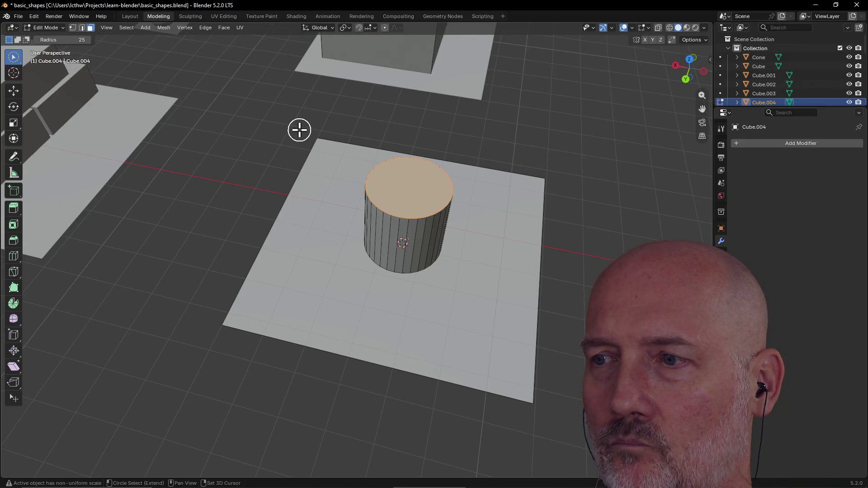
key("ctrl+b")
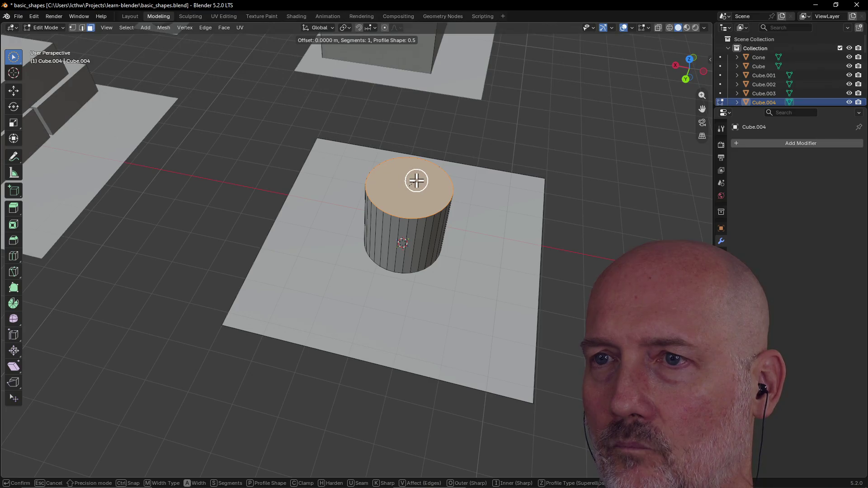
key("Escape")
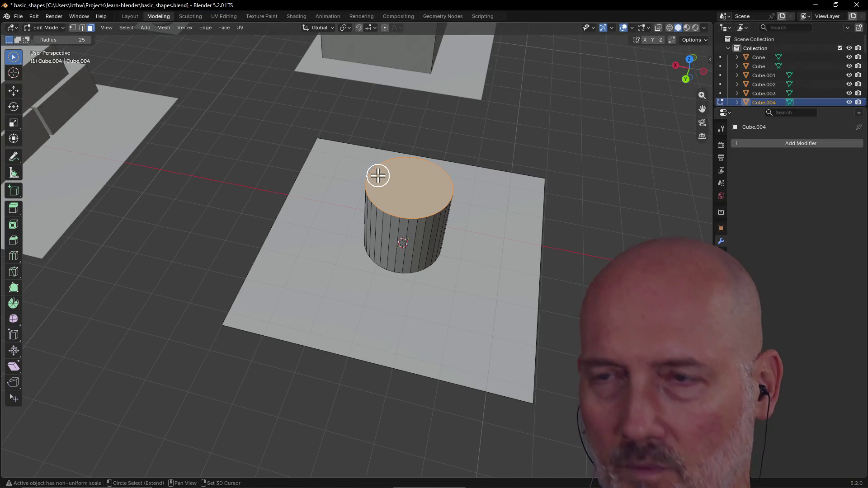
key("ctrl+r")
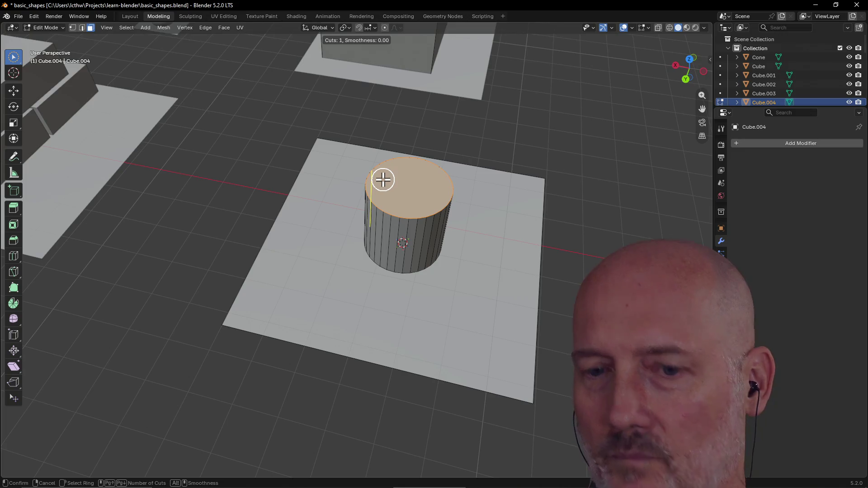
key("Escape")
key("c")
key("e")
key("Escape")
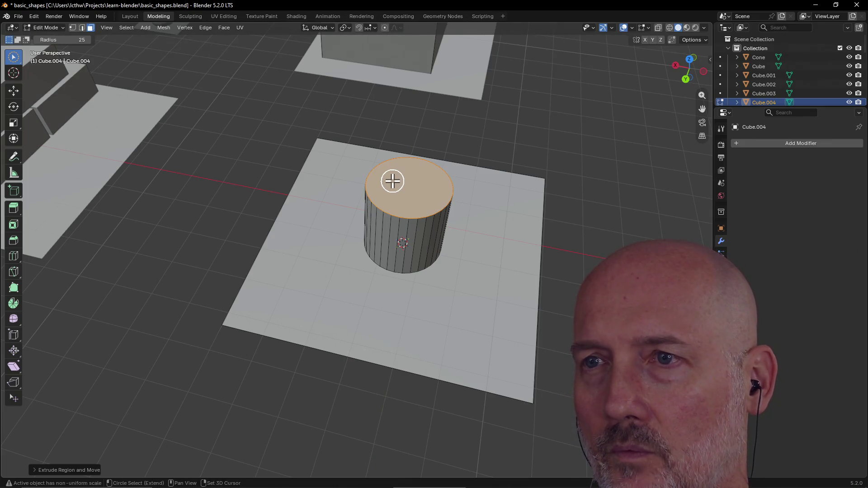
scroll(391, 231, "up", 1)
left_click_drag(399, 213, 407, 205, "shift")
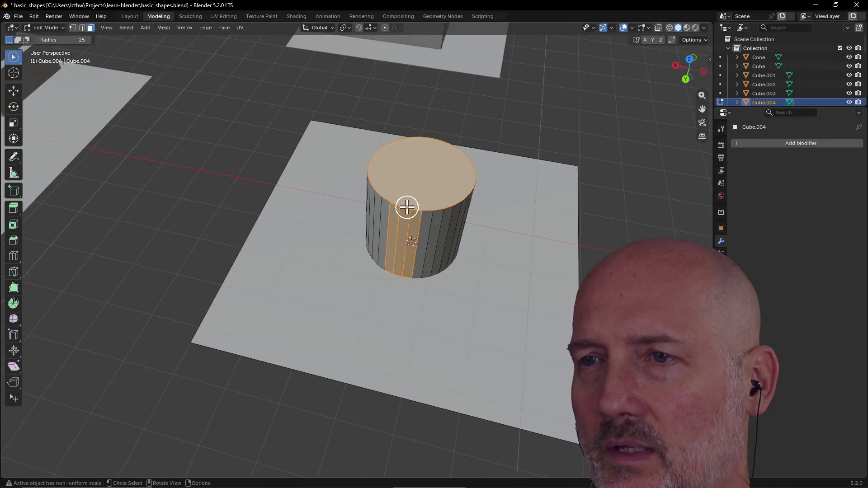
scroll(406, 205, "up", 2)
In vertex select mode, select the cylinder's top rim loop and start bevelling it.
left_click(82, 28)
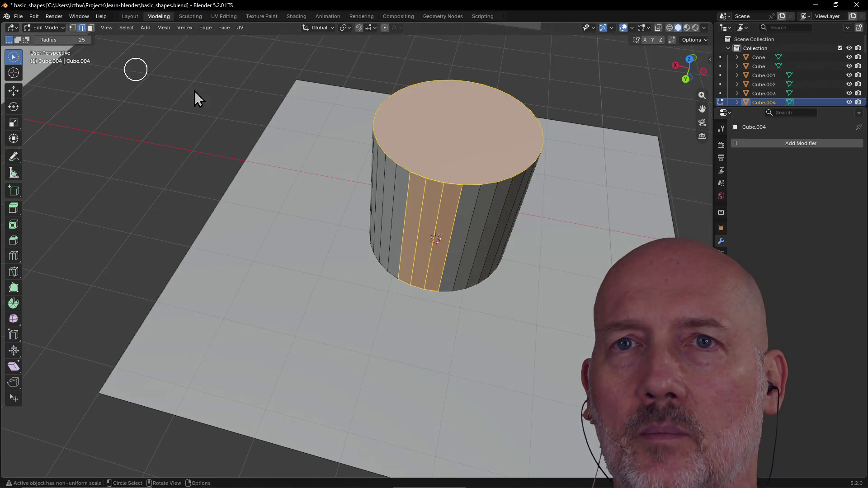
left_click(72, 28)
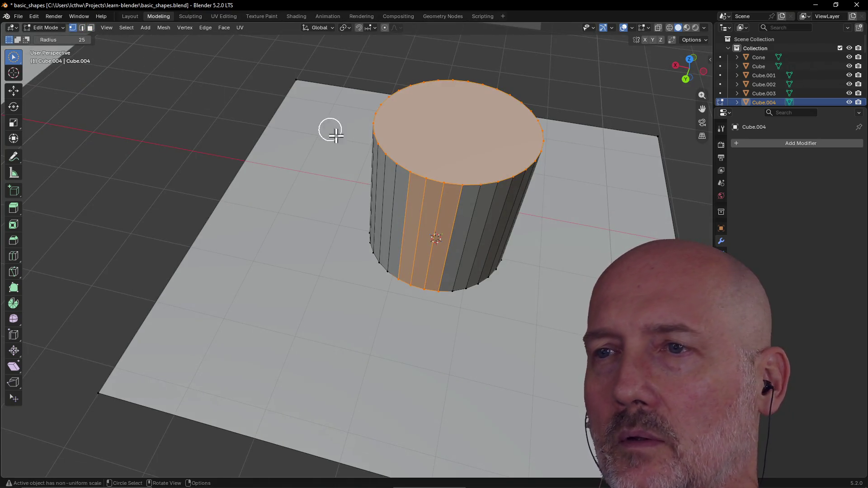
left_click(392, 162)
left_click(403, 165, "alt")
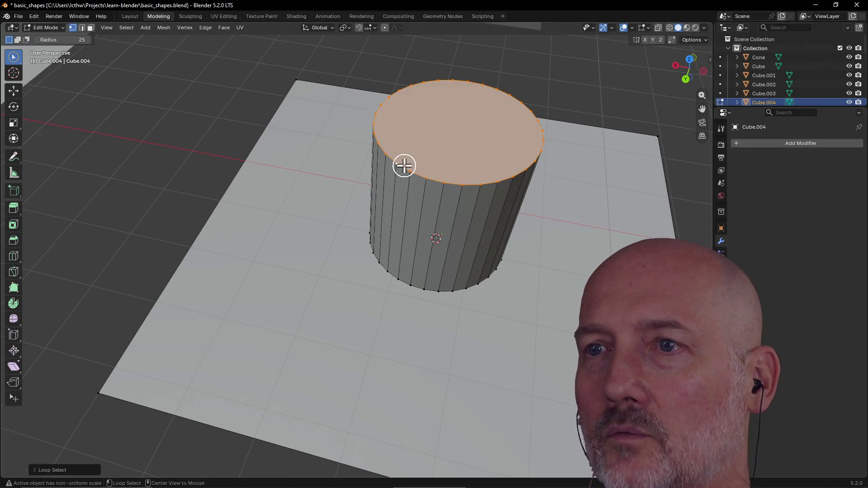
left_click(417, 175)
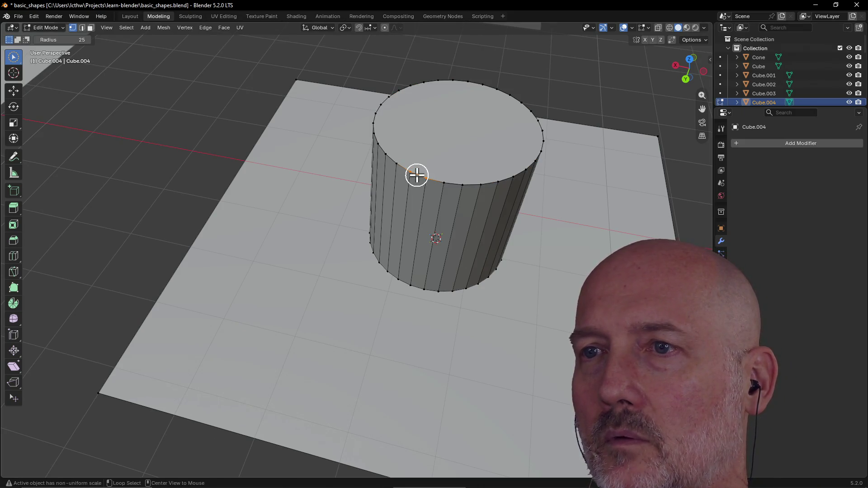
left_click(416, 175, "alt")
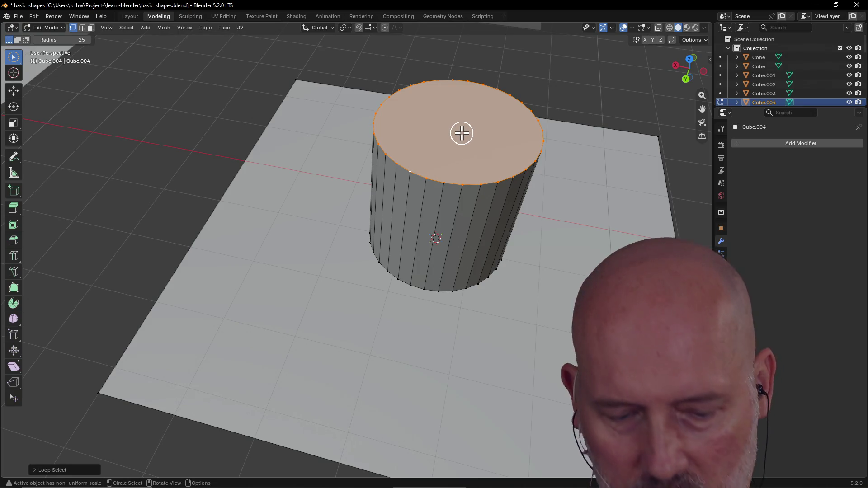
key("ctrl+b")
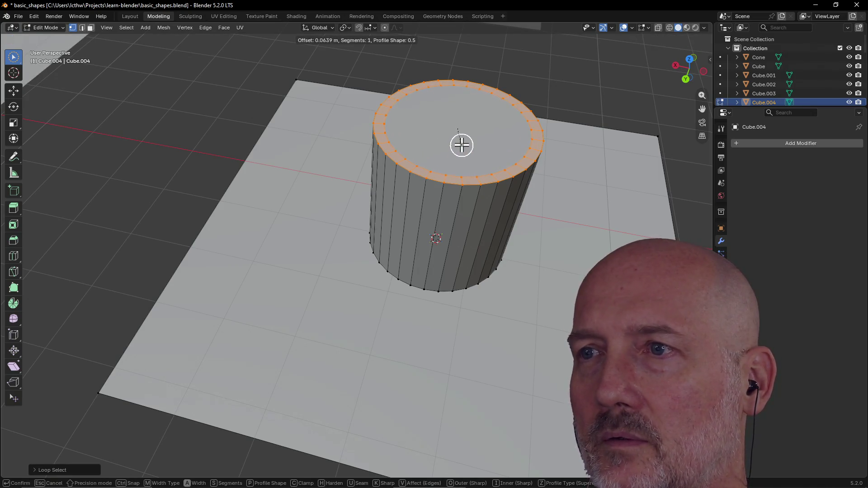
Confirm the bevel on the top rim, then undo a stray nudge of a rim vertex.
left_click(461, 139)
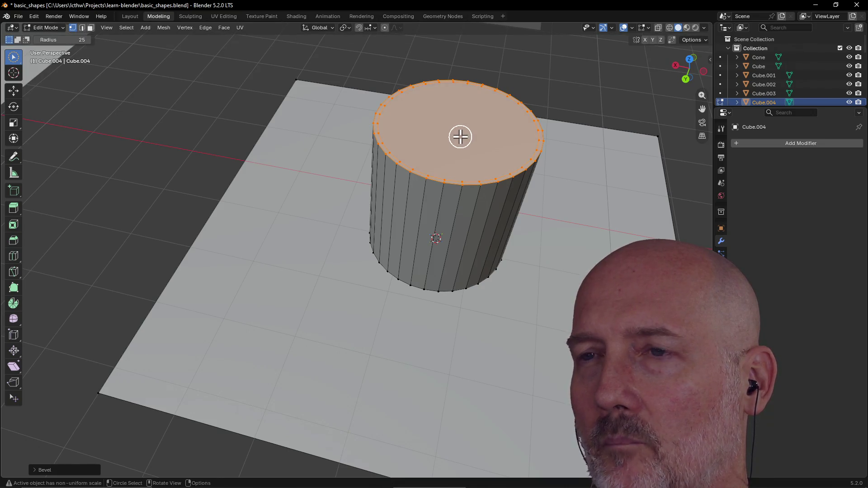
middle_click_drag(459, 136, 457, 153)
left_click(399, 183)
mouse_move(395, 181)
left_mouse_down()
mouse_move(387, 170)
mouse_move(396, 169)
left_mouse_up()
key("ctrl+z")
right_click(396, 169)
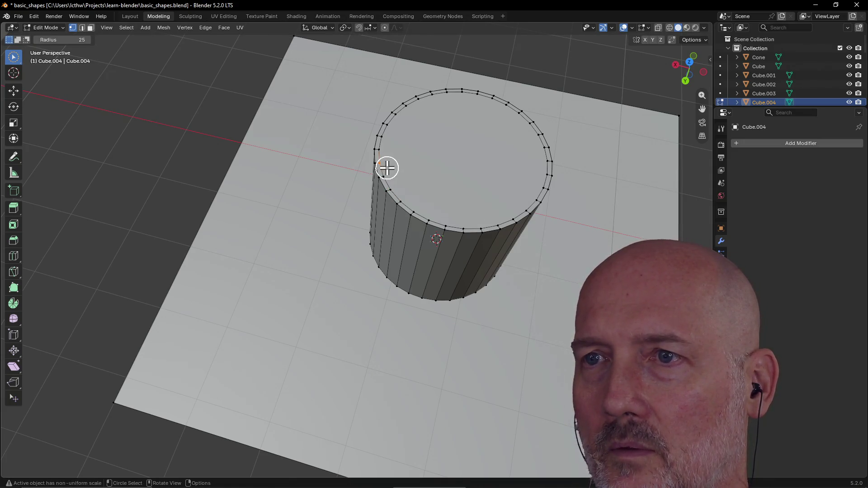
Extrude the inner top face about 1.9 m down to hollow the cup, then deselect.
left_click(388, 167, "alt")
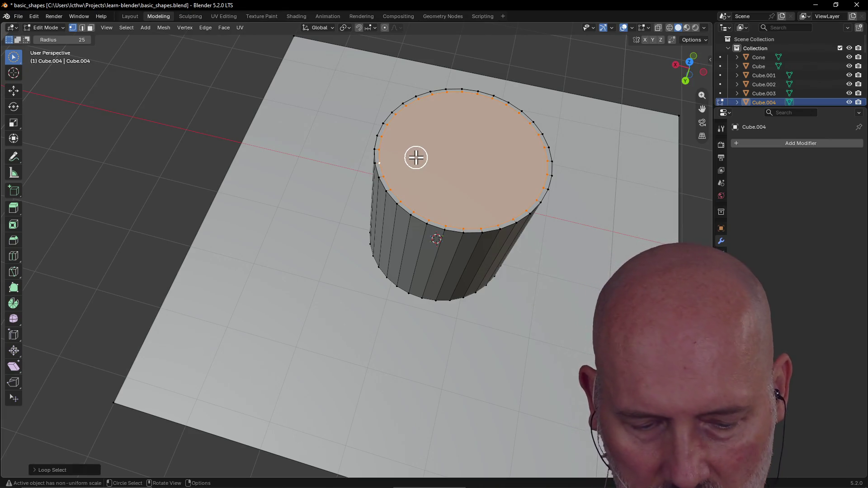
key("e")
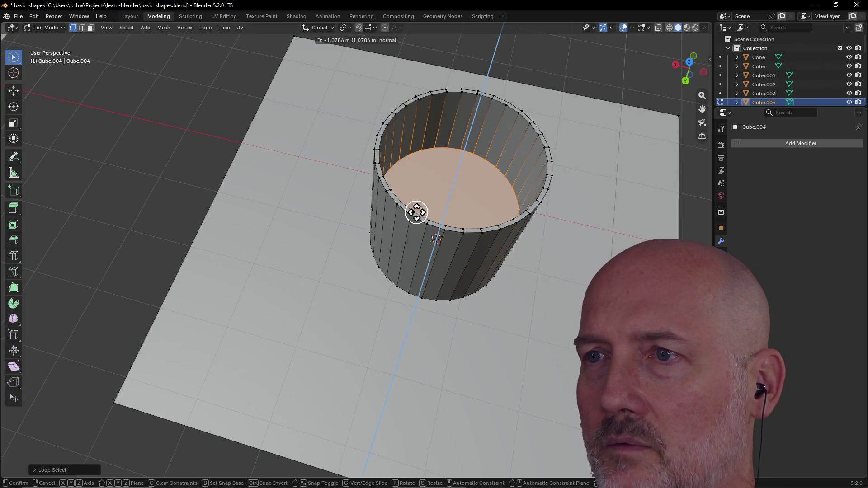
left_click(416, 244)
key("alt+a")
scroll(170, 188, "down", 5)
mouse_move(170, 187)
middle_mouse_down()
mouse_move(268, 128)
mouse_move(118, 158)
mouse_move(267, 180)
mouse_move(248, 182)
middle_mouse_up()
scroll(117, 159, "up", 4)
scroll(248, 182, "up", 4)
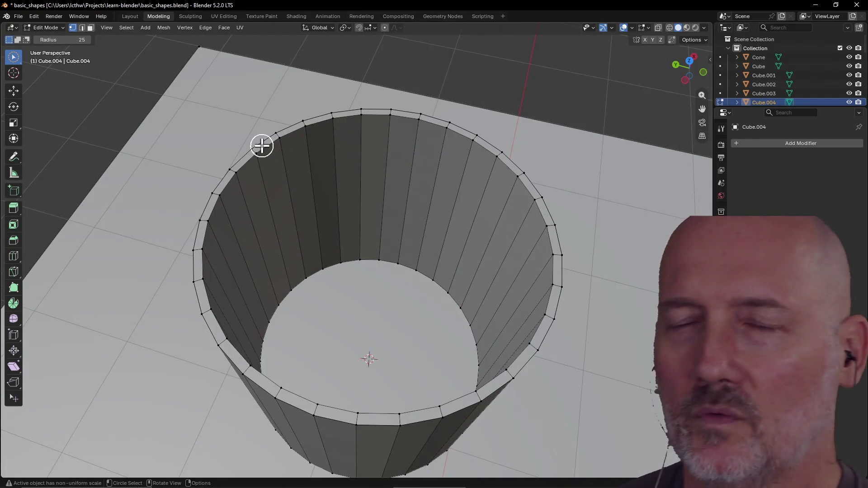
In face select mode, pick vertical strips of faces on the cup's inner wall.
middle_click_drag(262, 145, 110, 101)
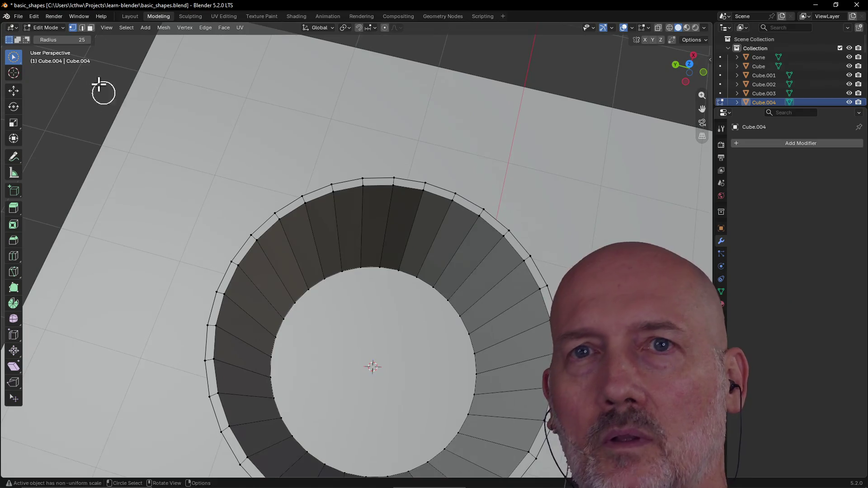
left_click(90, 28)
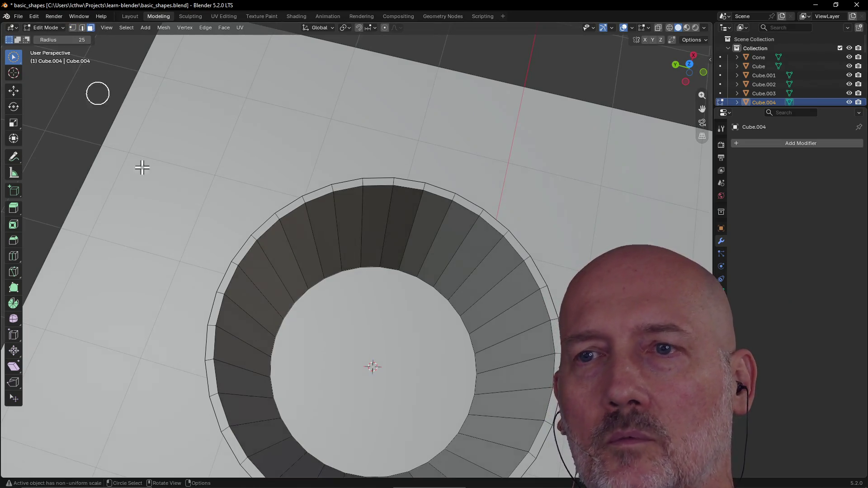
left_click(261, 229)
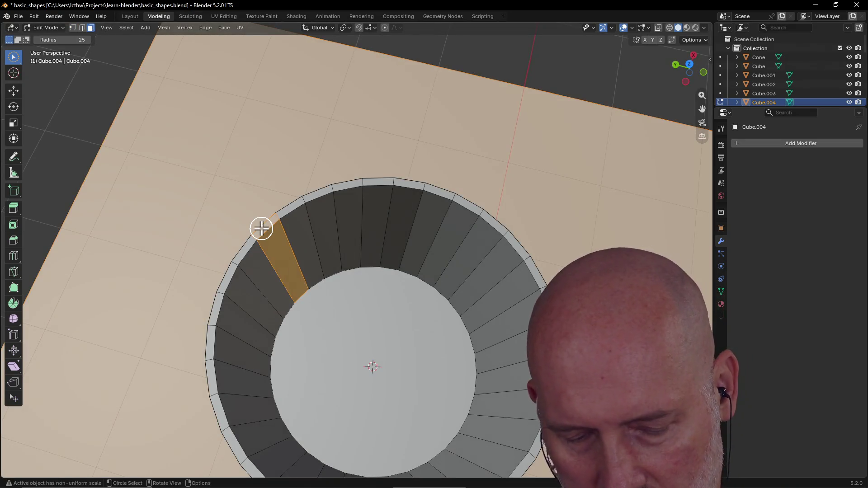
left_click(248, 246, "alt")
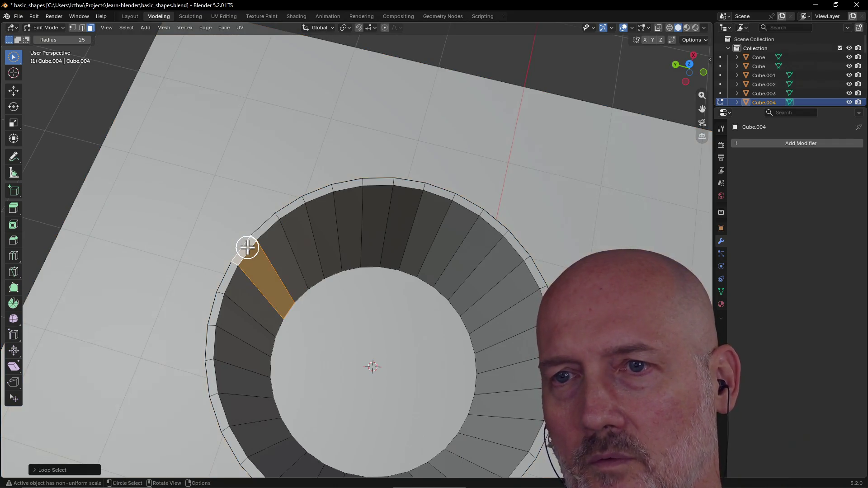
left_click(265, 223, "alt")
left_click(240, 254)
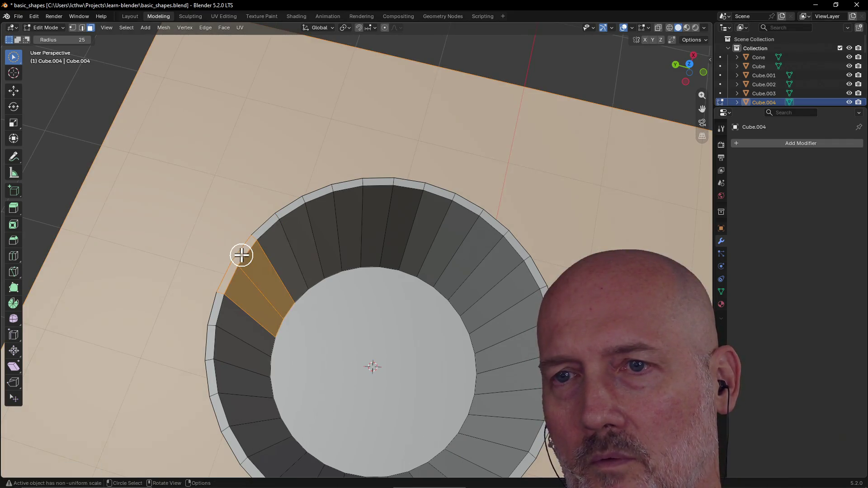
mouse_move(240, 254)
middle_mouse_down()
mouse_move(254, 244)
mouse_move(361, 245)
middle_mouse_up()
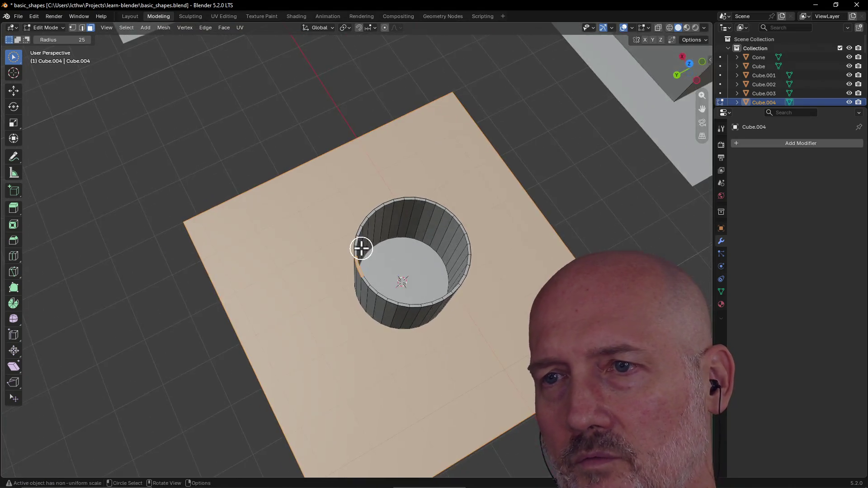
scroll(360, 248, "up", 5)
left_click(358, 224)
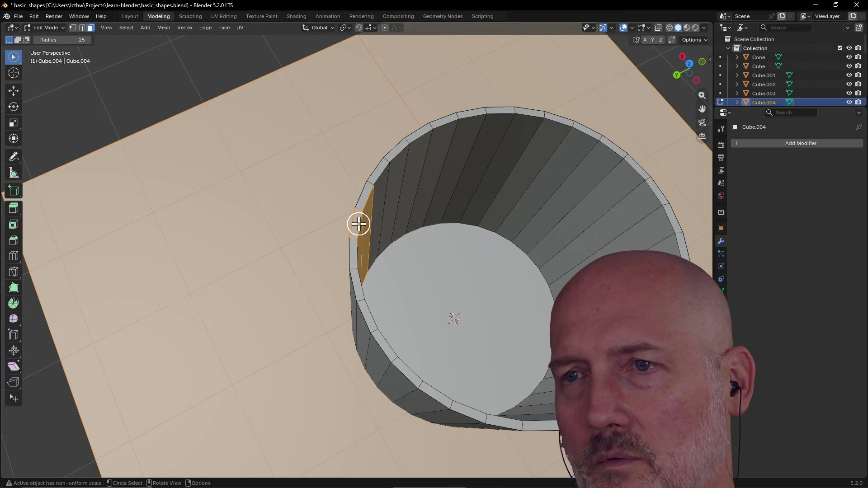
left_click(354, 262, "alt")
left_click(366, 197, "alt")
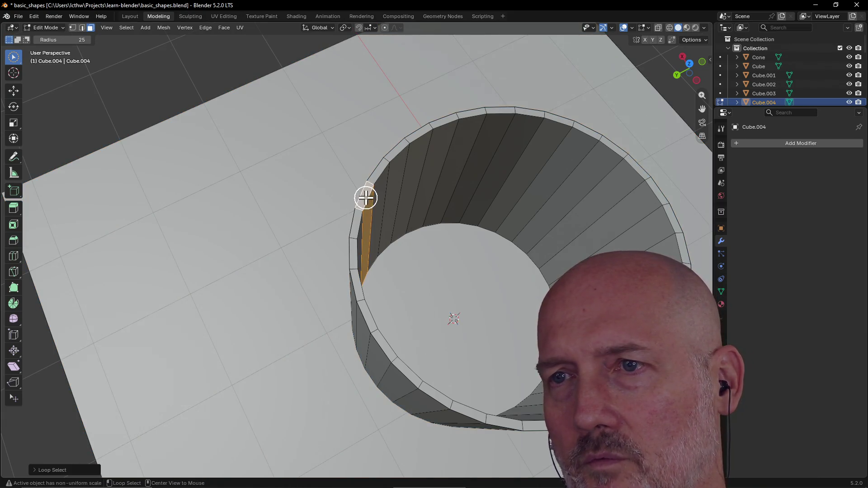
left_click(381, 176, "alt")
left_click(394, 155, "alt")
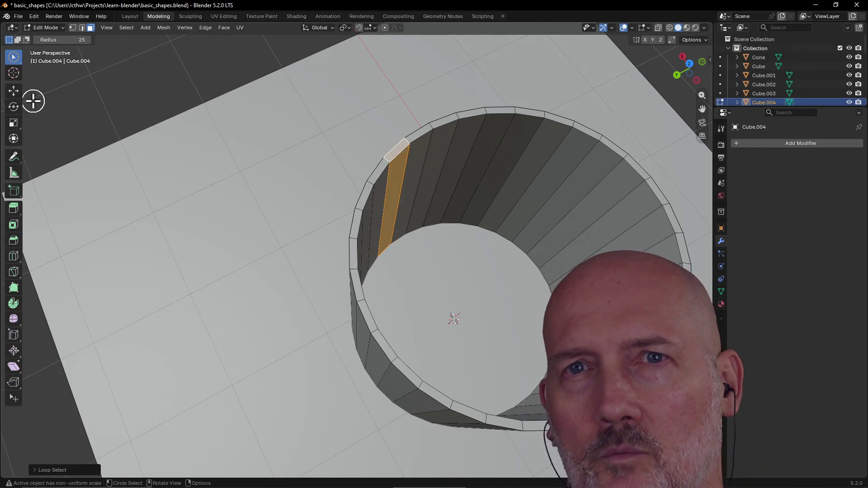
In edge select mode, select the cup's rim edge loop.
left_click(82, 28)
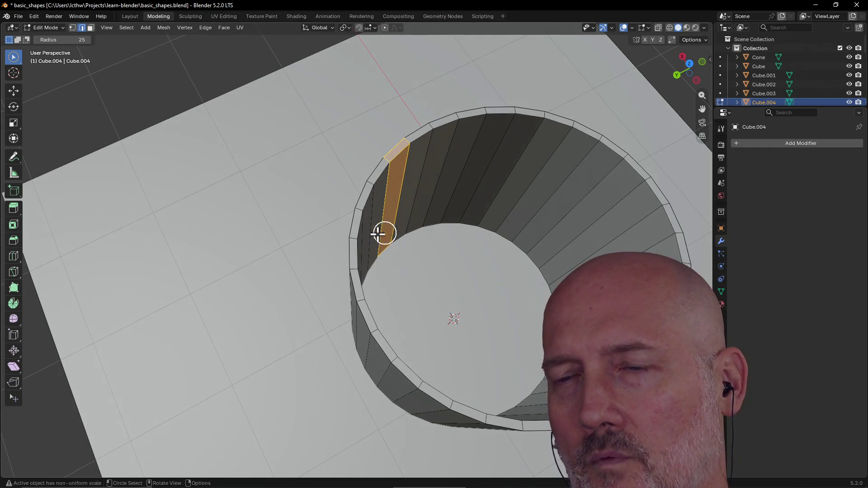
left_click(357, 236, "alt")
left_click(350, 233, "alt")
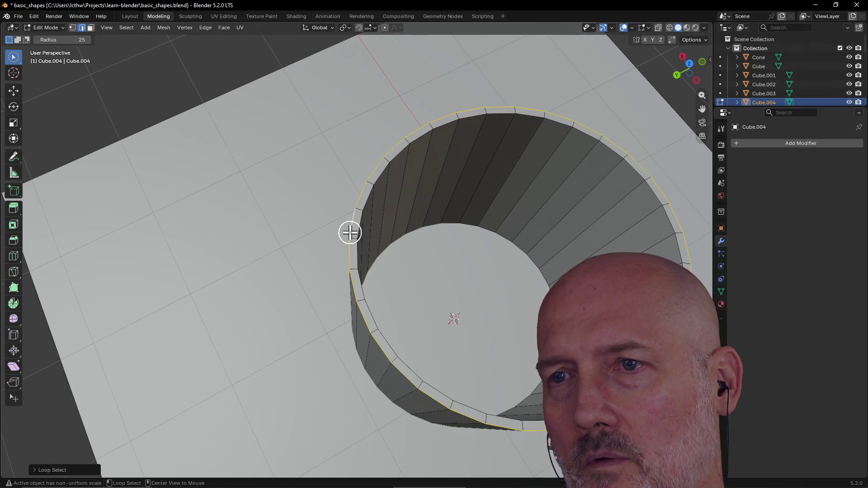
scroll(349, 233, "down", 4)
scroll(350, 232, "up", 4)
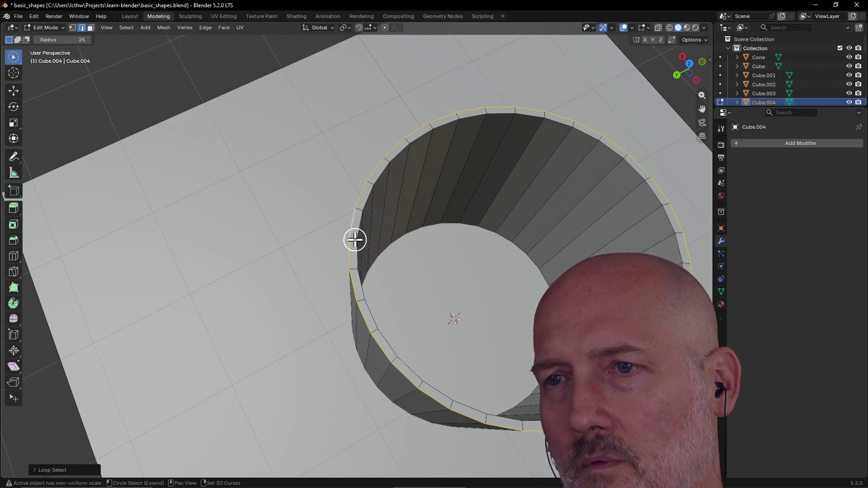
left_click(360, 227, "alt+shift")
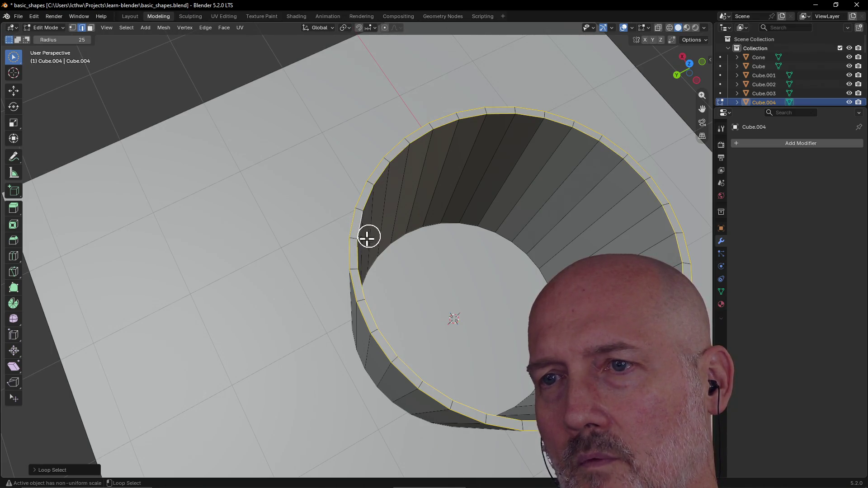
mouse_move(389, 229)
middle_mouse_down()
mouse_move(332, 215)
mouse_move(331, 205)
mouse_move(333, 223)
mouse_move(416, 189)
mouse_move(372, 197)
middle_mouse_up()
scroll(416, 189, "down", 3)
scroll(398, 196, "up", 3)
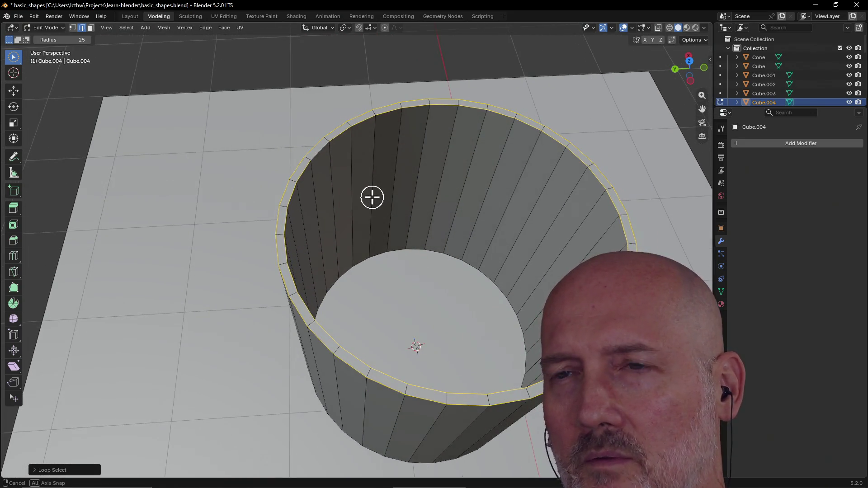
left_click(333, 145)
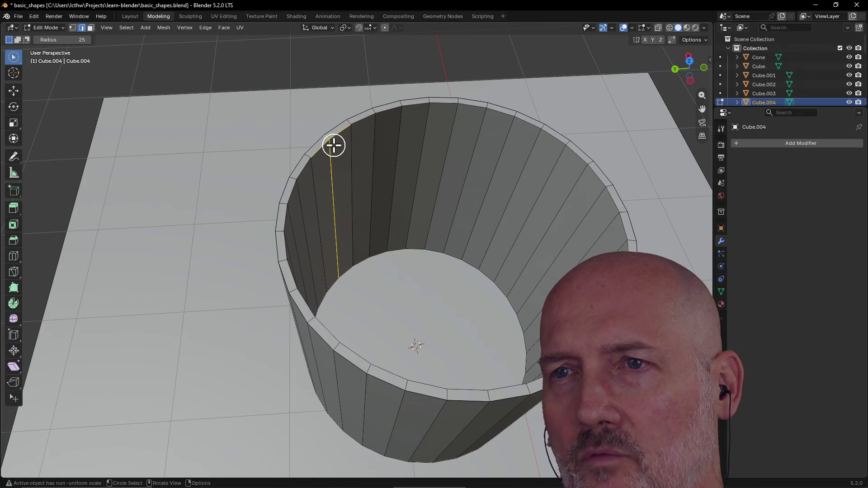
middle_click_drag(318, 155, 351, 232)
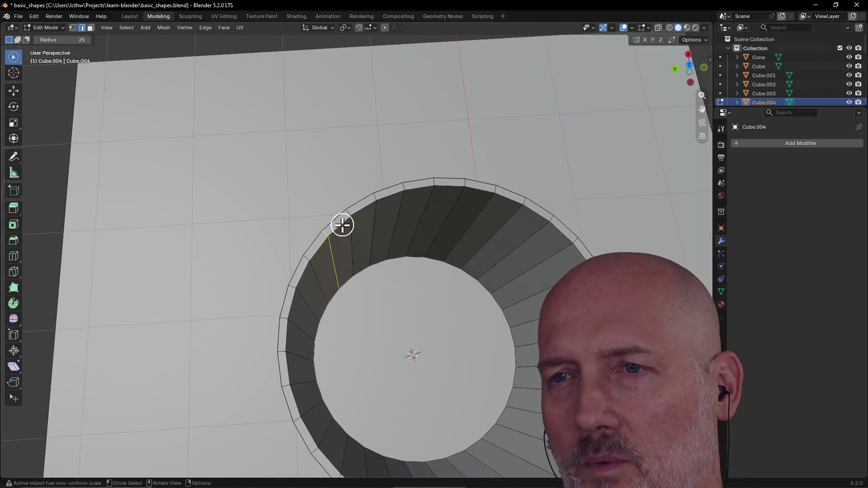
left_click(338, 229, "alt")
mouse_move(337, 229)
middle_mouse_down()
mouse_move(338, 207)
mouse_move(324, 209)
mouse_move(443, 180)
mouse_move(366, 191)
mouse_move(423, 184)
mouse_move(411, 203)
mouse_move(434, 180)
mouse_move(393, 198)
middle_mouse_up()
Nudge the rim edge loop slightly along Z and clear the selection.
key("g")
key("z")
left_click(325, 214)
scroll(342, 196, "down", 5)
scroll(443, 183, "up", 3)
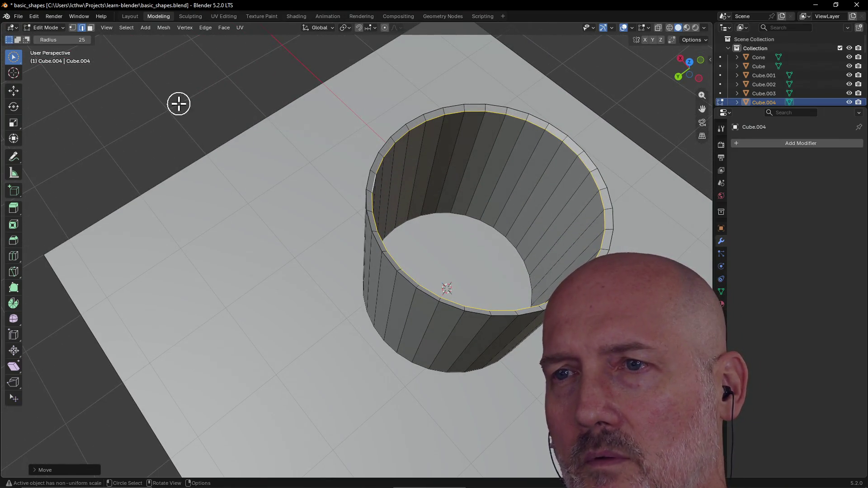
left_click(178, 102)
scroll(178, 103, "down", 5)
mouse_move(178, 102)
middle_mouse_down()
mouse_move(341, 80)
mouse_move(322, 81)
middle_mouse_up()
scroll(340, 80, "up", 2)
Save basic_shapes.blend and pull back to show the other objects.
key("ctrl+s")
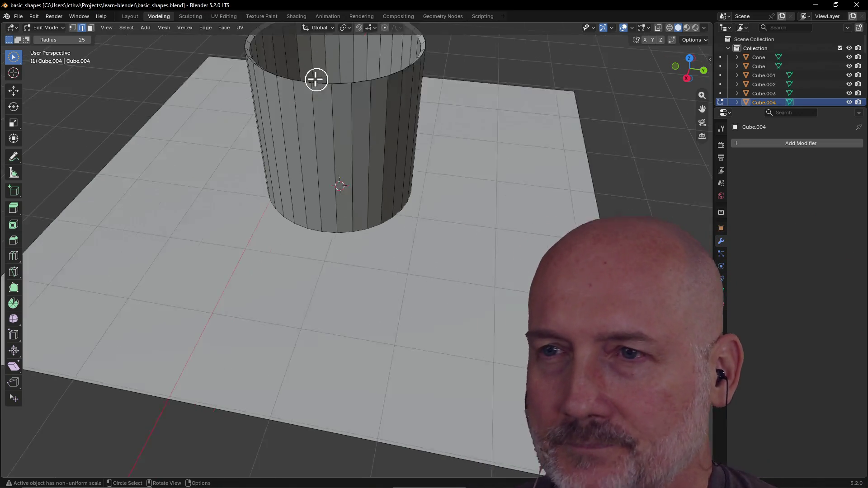
scroll(316, 78, "down", 5)
mouse_move(387, 132)
middle_mouse_down()
mouse_move(273, 131)
mouse_move(340, 126)
middle_mouse_up()
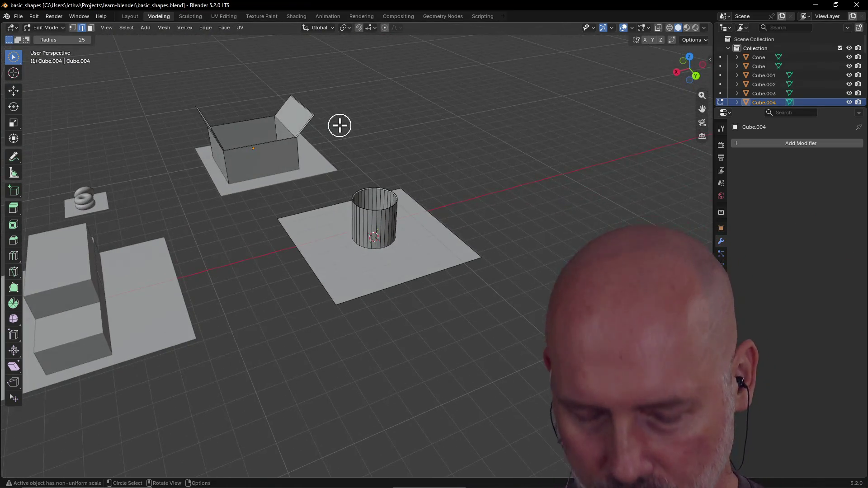
Place the 3D cursor on an empty spot using the front view of the quad layout.
key("alt+Tab")
key("alt+Tab")
key("alt+Tab")
key("alt+Tab")
key("alt+Tab")
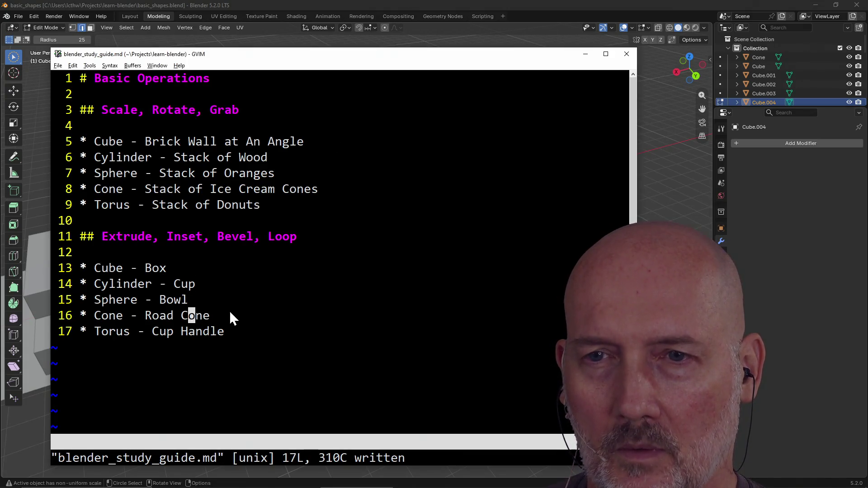
key("alt+Tab")
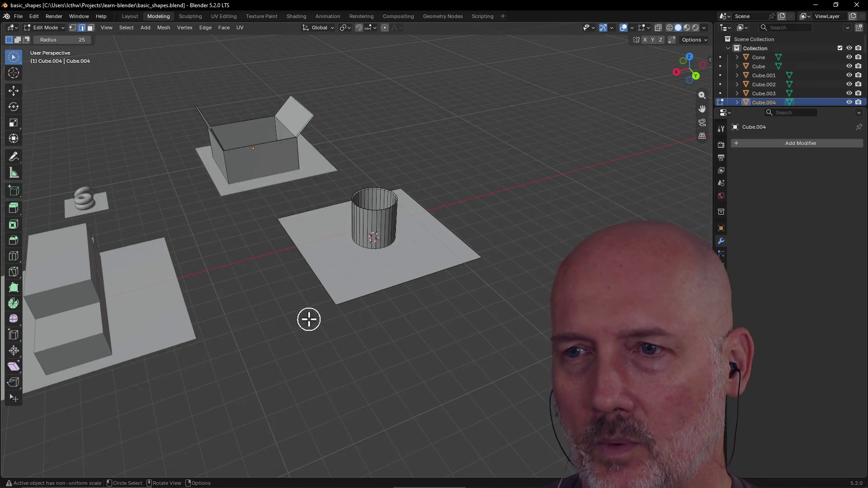
mouse_move(466, 384)
middle_mouse_down()
mouse_move(541, 358)
mouse_move(535, 368)
mouse_move(496, 368)
middle_mouse_up()
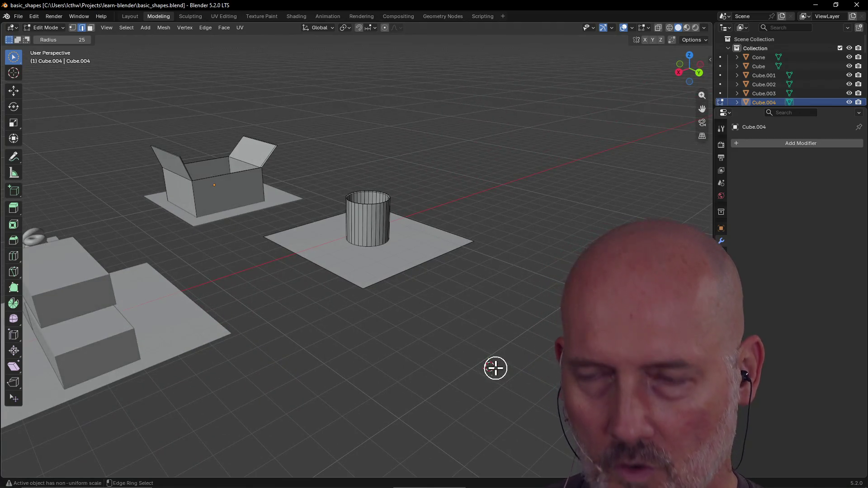
key("ctrl+alt+q")
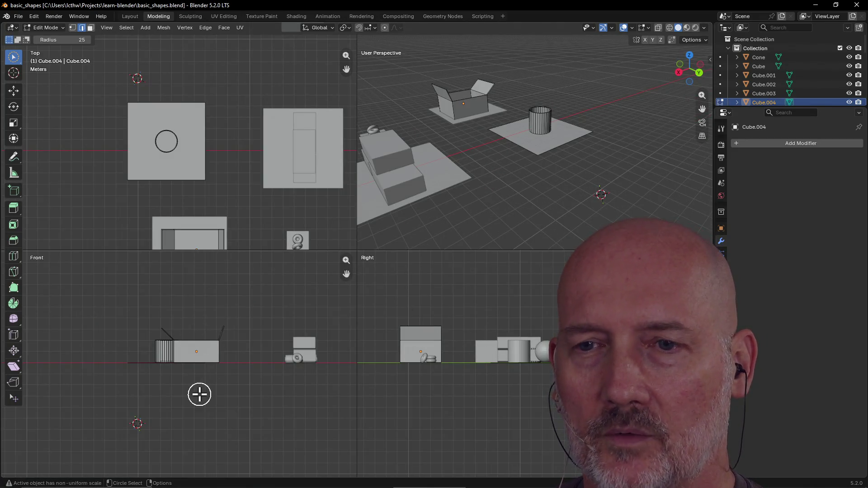
right_click(57, 362, "shift")
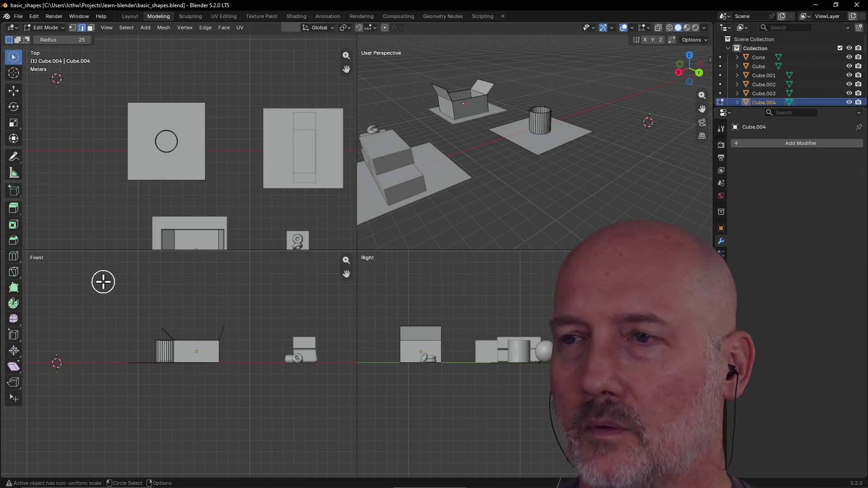
key("ctrl+alt+q")
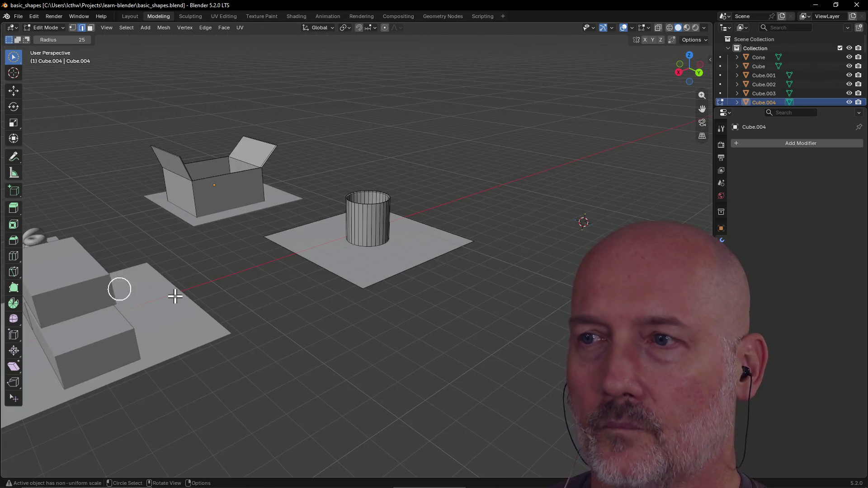
Reposition the 3D cursor from the top view and orbit down onto the empty ground.
scroll(122, 289, "down", 5)
mouse_move(343, 285)
middle_mouse_down()
mouse_move(313, 328)
mouse_move(301, 326)
middle_mouse_up()
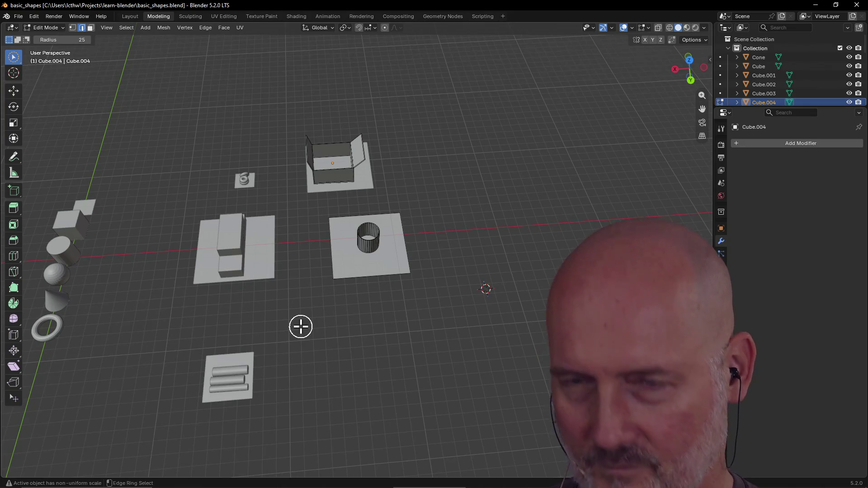
key("ctrl+alt+q")
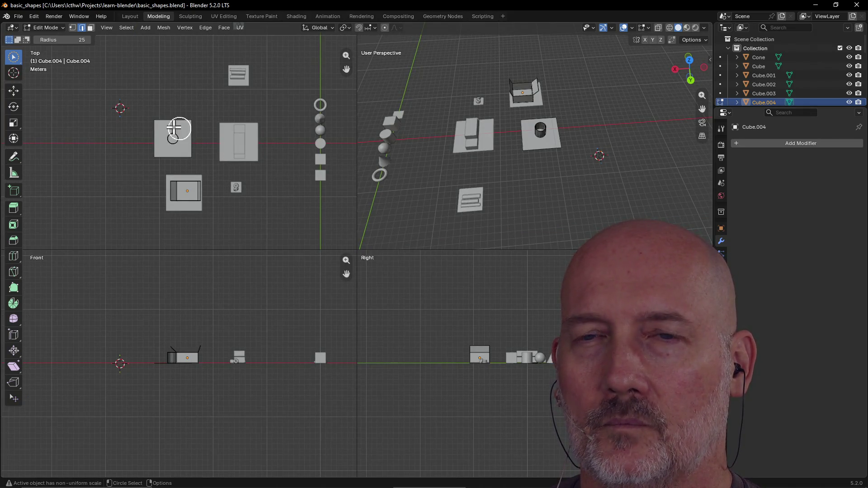
right_click(96, 144, "shift")
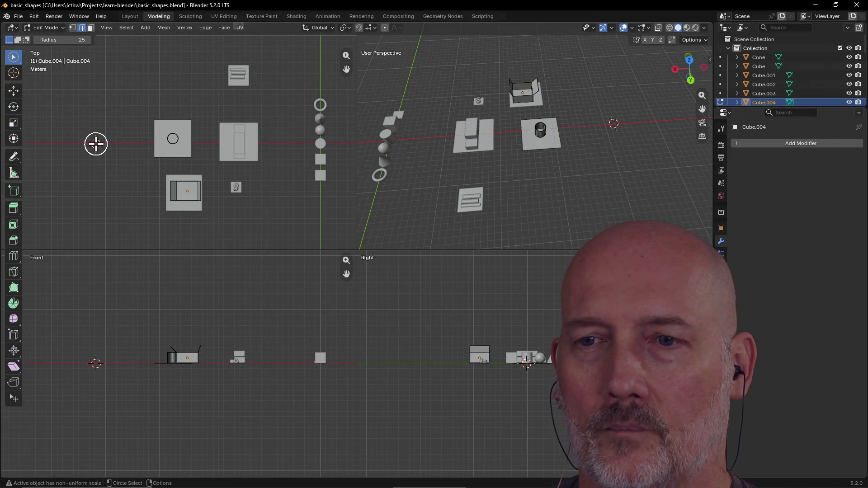
key("ctrl+alt+q")
mouse_move(461, 210)
middle_mouse_down()
mouse_move(361, 206)
mouse_move(345, 188)
mouse_move(424, 167)
mouse_move(498, 186)
mouse_move(294, 262)
mouse_move(300, 267)
mouse_move(269, 267)
mouse_move(356, 252)
mouse_move(315, 249)
mouse_move(325, 238)
mouse_move(348, 271)
middle_mouse_up()
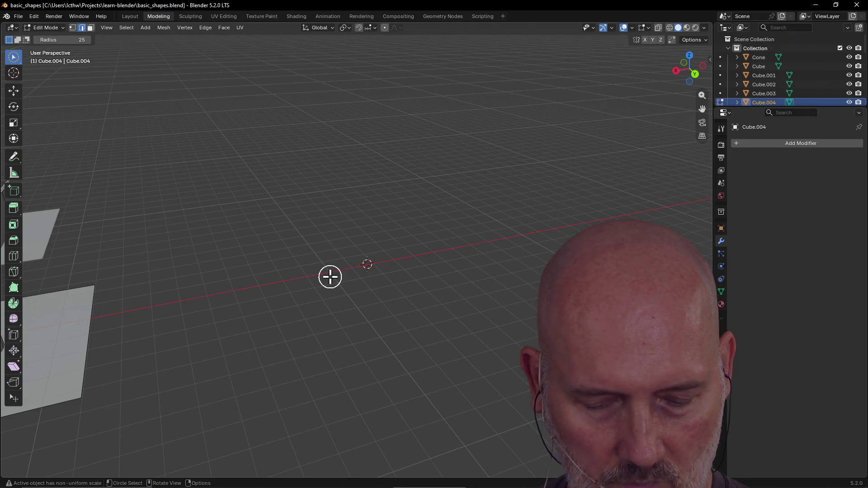
key("shift+a")
Add a plane at the cursor and scale it up into a large ground plate.
left_click(328, 231)
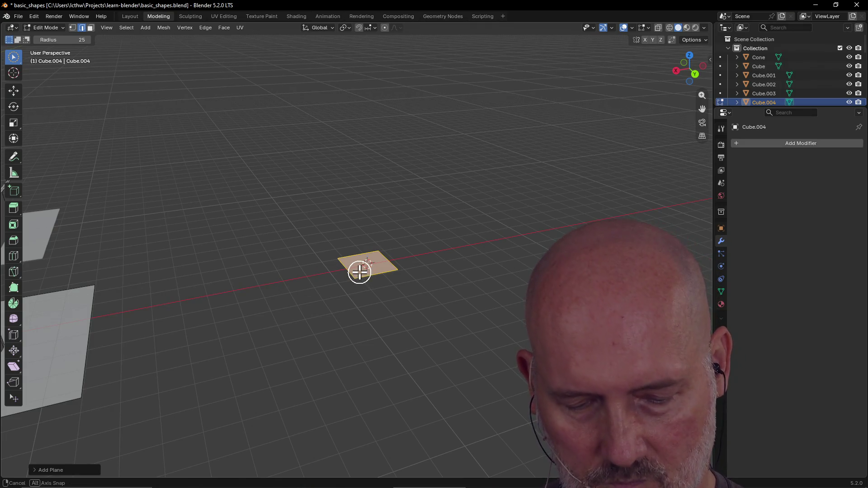
key("s")
left_click(319, 276)
middle_click_drag(321, 275, 427, 248)
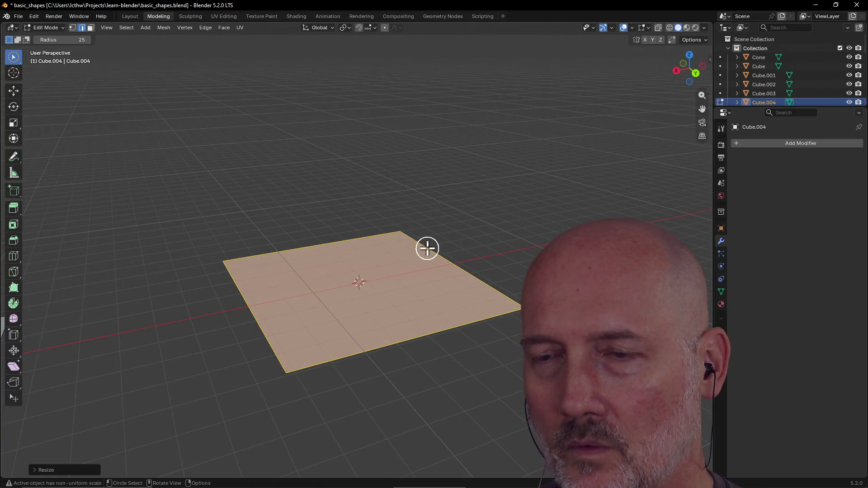
key("grave")
mouse_move(451, 300)
middle_mouse_down()
mouse_move(480, 280)
mouse_move(453, 272)
mouse_move(407, 300)
mouse_move(403, 283)
mouse_move(429, 282)
middle_mouse_up()
key("Escape")
key("shift+a")
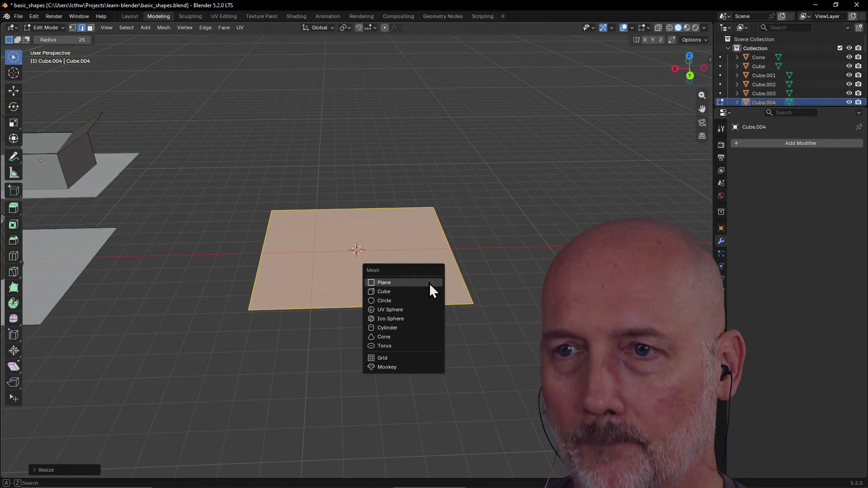
Add a UV sphere on the plate and raise it about 0.31 m along Z.
left_click(419, 308)
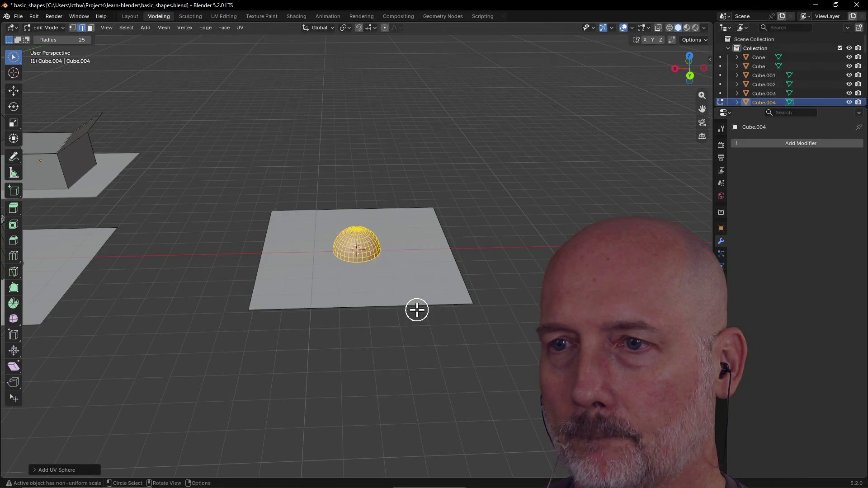
scroll(398, 260, "up", 3)
scroll(400, 256, "down", 1)
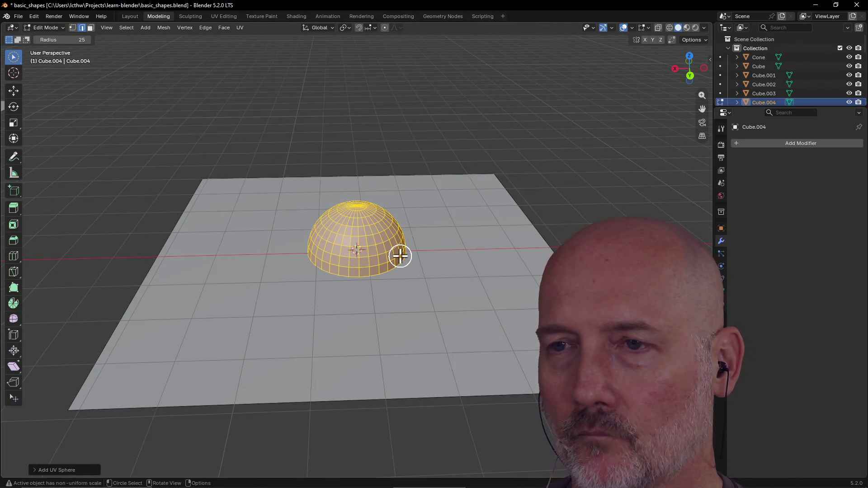
key("g")
key("z")
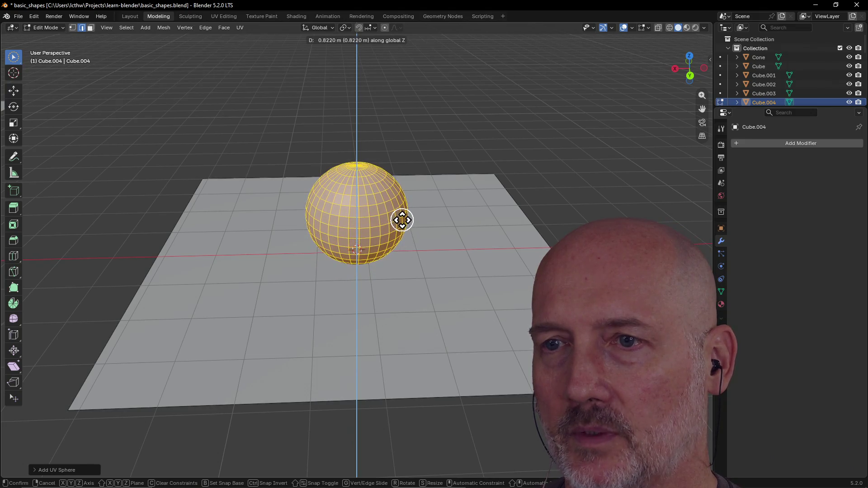
left_click(402, 219)
key("g")
key("z")
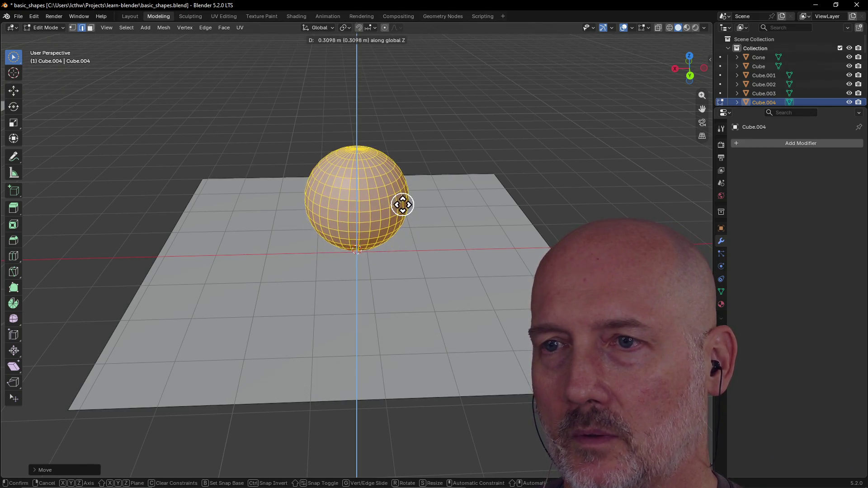
left_click(400, 201)
Select a small patch of faces on the sphere's side, then view it from above.
mouse_move(401, 201)
middle_mouse_down()
mouse_move(410, 168)
mouse_move(399, 223)
mouse_move(407, 159)
mouse_move(406, 223)
mouse_move(382, 168)
mouse_move(349, 155)
mouse_move(348, 139)
mouse_move(357, 155)
mouse_move(420, 147)
mouse_move(416, 132)
mouse_move(374, 143)
mouse_move(346, 131)
mouse_move(365, 106)
mouse_move(364, 159)
mouse_move(384, 93)
middle_mouse_up()
left_click(382, 167)
left_click_drag(384, 93, 373, 162)
scroll(373, 162, "down", 3)
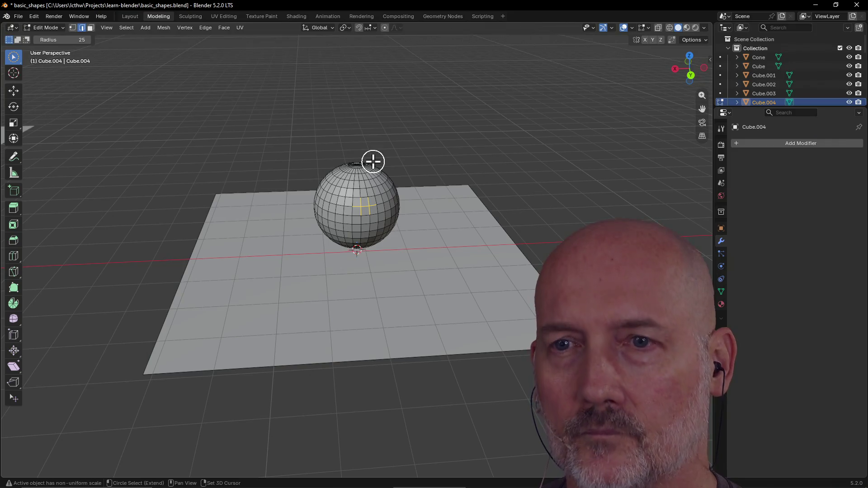
Open the Add menu twice and close it without adding anything.
key("Escape")
key("shift+a")
key("Escape")
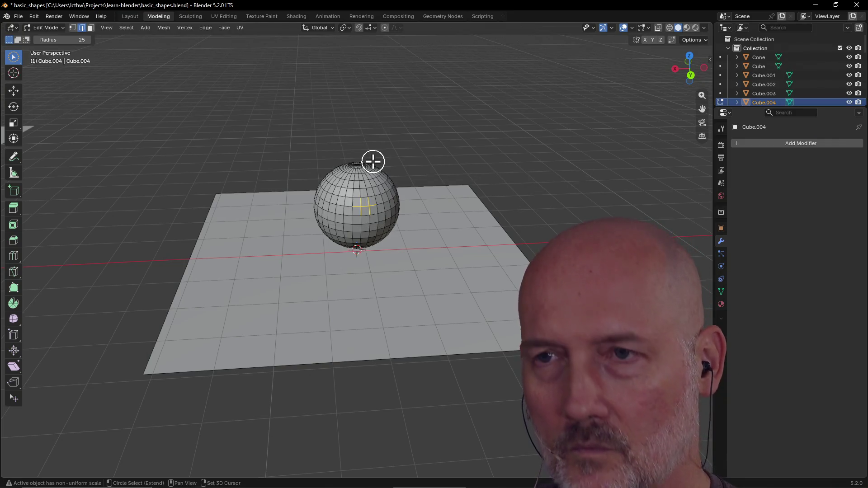
key("shift+a")
key("Escape")
Try selecting faces on the sphere and the cylinder's side, including a box selection of the sphere's left faces.
key("a")
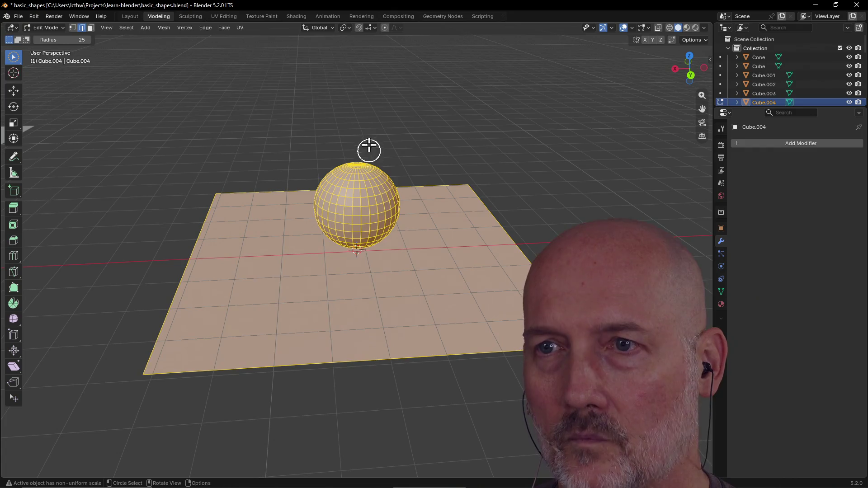
left_click(368, 176)
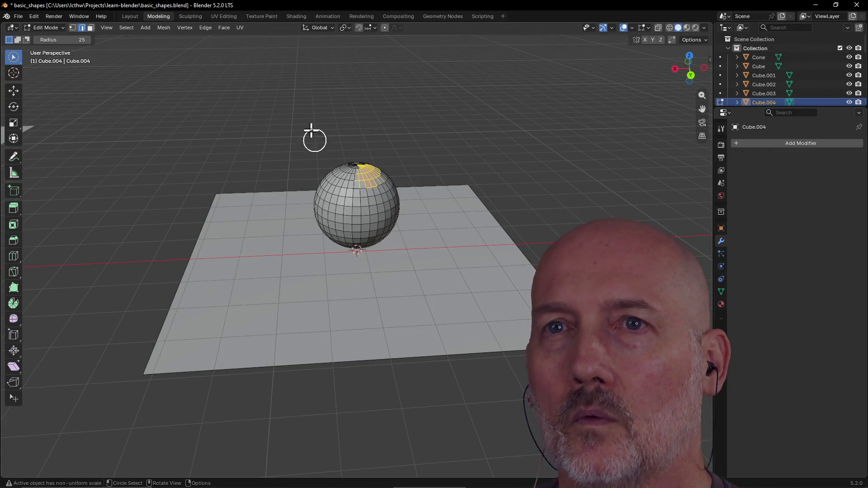
mouse_move(288, 193)
middle_mouse_down()
mouse_move(409, 197)
mouse_move(279, 195)
mouse_move(184, 182)
mouse_move(203, 190)
mouse_move(198, 140)
middle_mouse_up()
left_click(232, 101)
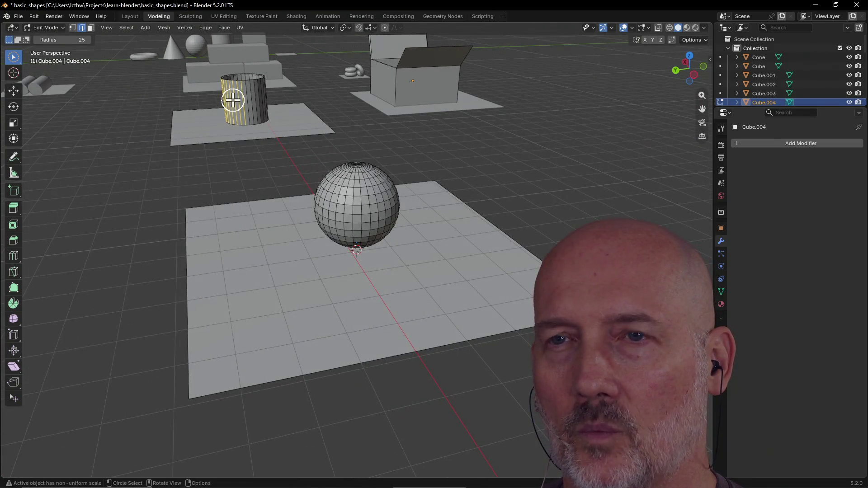
middle_click_drag(324, 292, 413, 286)
scroll(359, 231, "down", 5)
mouse_move(256, 208)
left_mouse_down()
mouse_move(445, 305)
mouse_move(429, 312)
left_mouse_up()
mouse_move(426, 262)
middle_mouse_down()
mouse_move(398, 300)
mouse_move(375, 232)
middle_mouse_up()
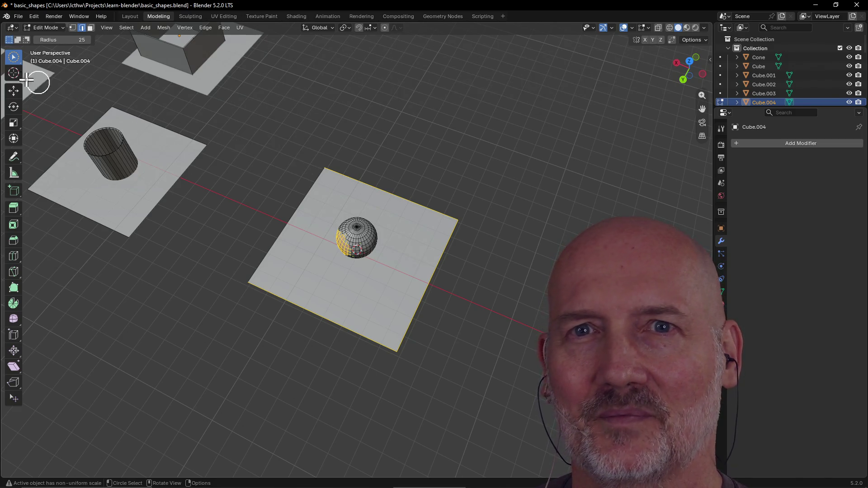
Dismiss the shading pie unchanged, then box-select the whole sphere together with its plane.
key("z")
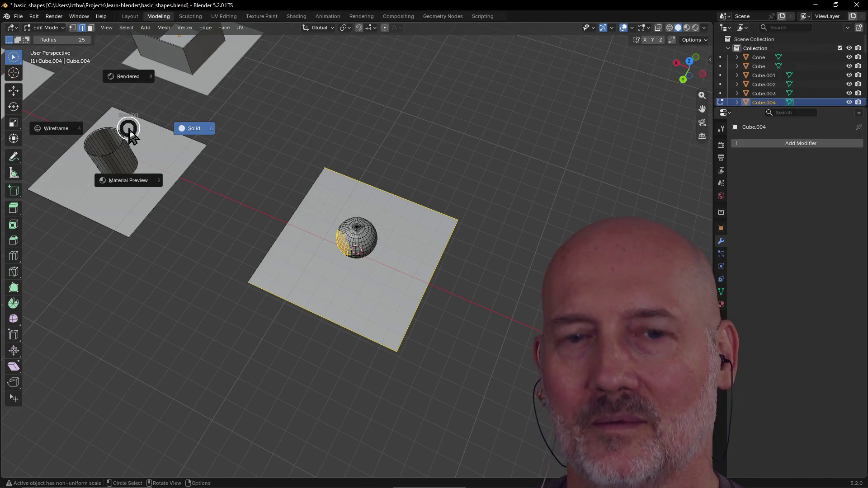
key("Escape")
key("Escape")
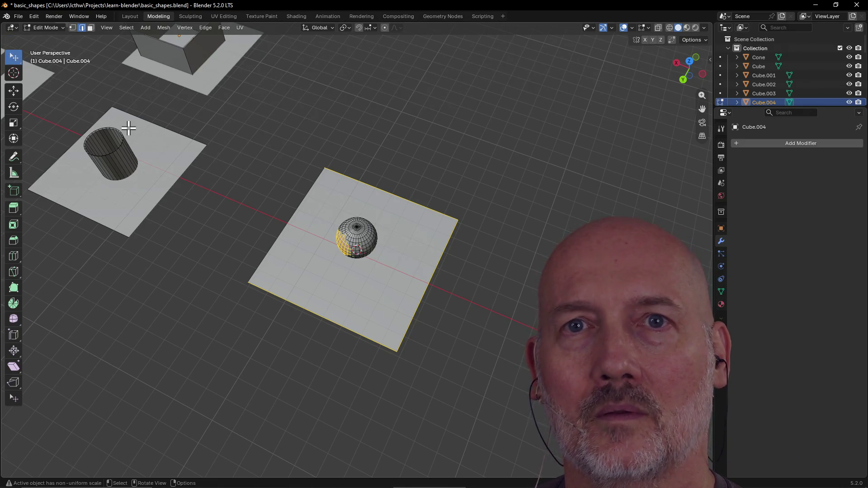
mouse_move(260, 127)
left_mouse_down()
mouse_move(277, 229)
mouse_move(413, 349)
mouse_move(485, 354)
left_mouse_up()
mouse_move(255, 262)
middle_mouse_down()
mouse_move(300, 219)
mouse_move(299, 200)
middle_mouse_up()
mouse_move(235, 198)
left_mouse_down()
mouse_move(267, 289)
mouse_move(486, 332)
left_mouse_up()
mouse_move(445, 281)
middle_mouse_down()
mouse_move(473, 276)
mouse_move(460, 286)
middle_mouse_up()
Undo three times to remove the sphere and its ground plane.
key("ctrl+z")
key("ctrl+z")
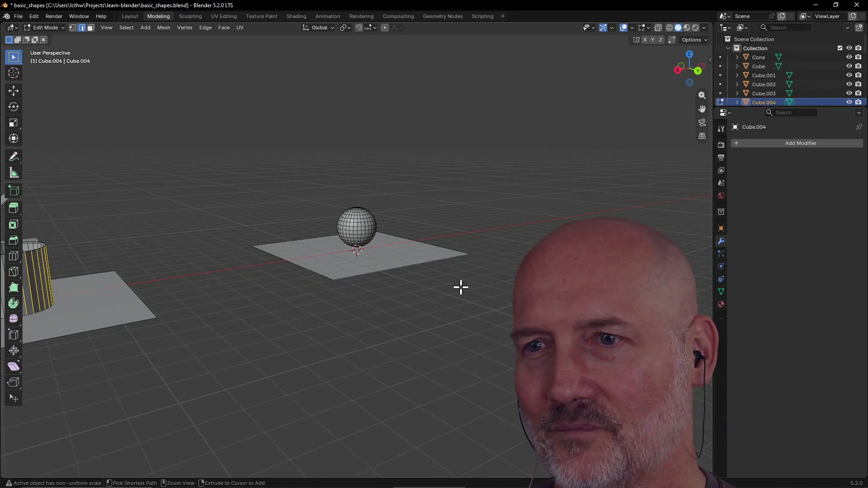
key("ctrl+z")
key("ctrl+z")
key("ctrl+z")
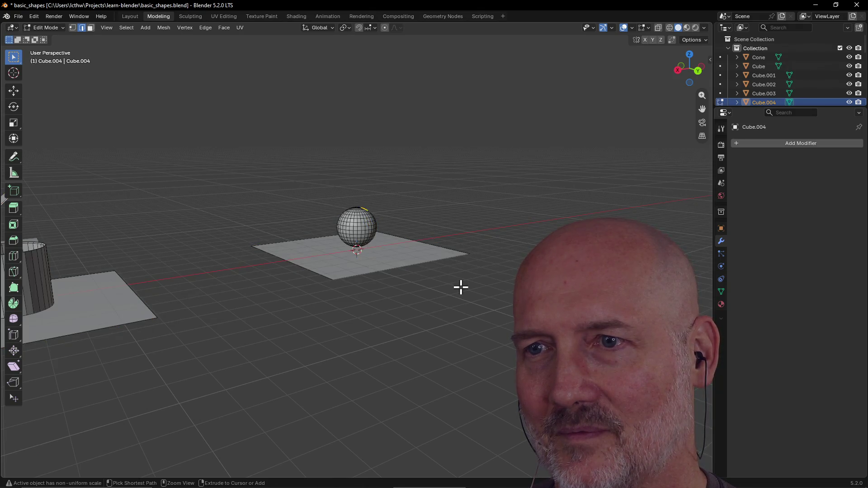
key("ctrl+z")
key("ctrl+z")
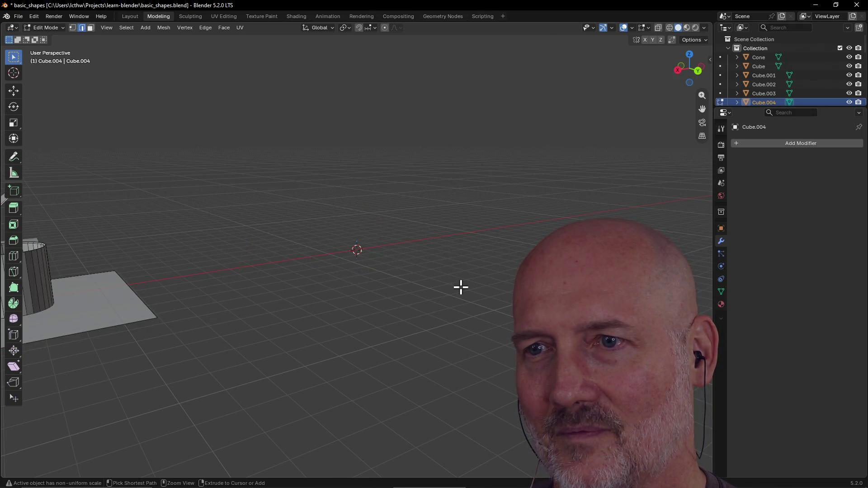
Return to the Layout workspace and view the box and surrounding shapes from a low side angle.
left_click(130, 16)
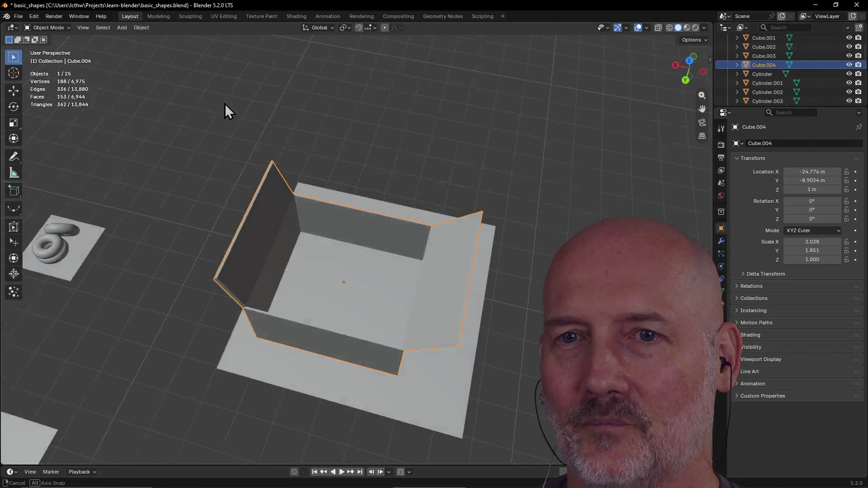
scroll(259, 114, "down", 6)
mouse_move(259, 114)
middle_mouse_down()
mouse_move(319, 84)
mouse_move(308, 90)
mouse_move(394, 76)
mouse_move(535, 95)
mouse_move(523, 145)
mouse_move(535, 134)
mouse_move(346, 122)
middle_mouse_up()
mouse_move(470, 170)
middle_mouse_down("shift")
mouse_move(308, 97)
mouse_move(344, 109)
middle_mouse_up("shift")
mouse_move(466, 185)
middle_mouse_down()
mouse_move(499, 189)
mouse_move(428, 144)
mouse_move(579, 220)
middle_mouse_up()
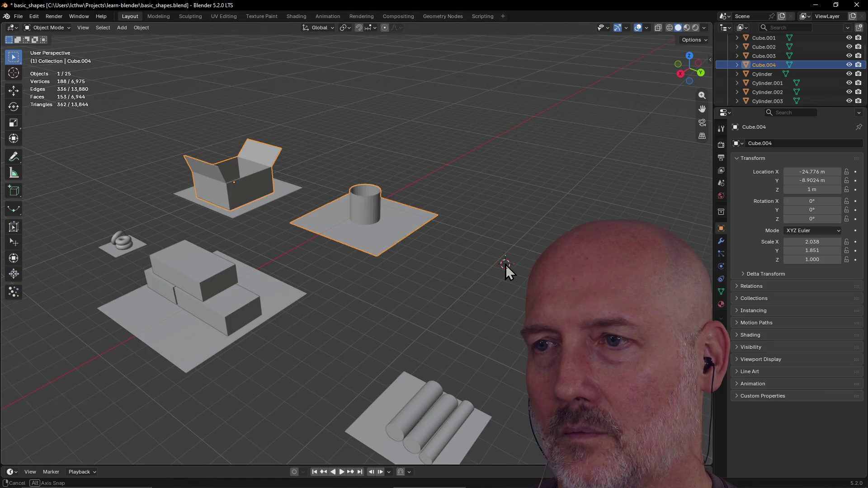
middle_click_drag(505, 265, 526, 254)
Place the 3D cursor behind the cylinder's plane using quad view, then deselect everything.
key("ctrl+alt+q")
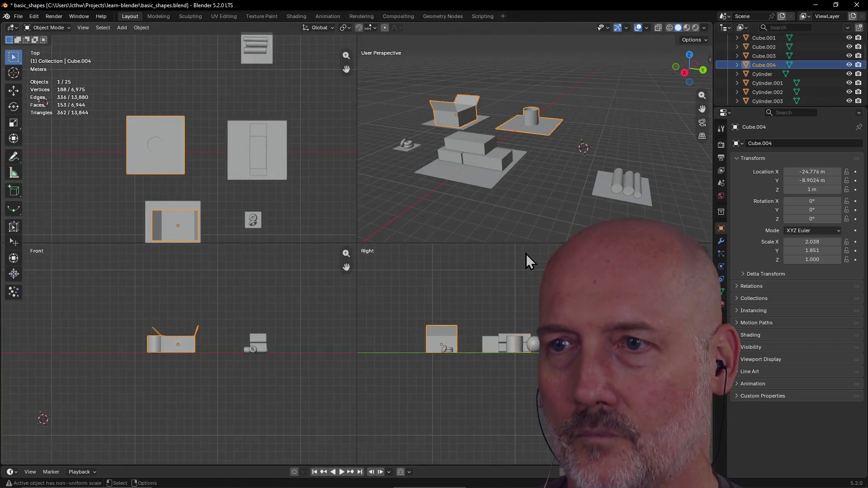
right_click(39, 352, "shift")
right_click(45, 154, "shift")
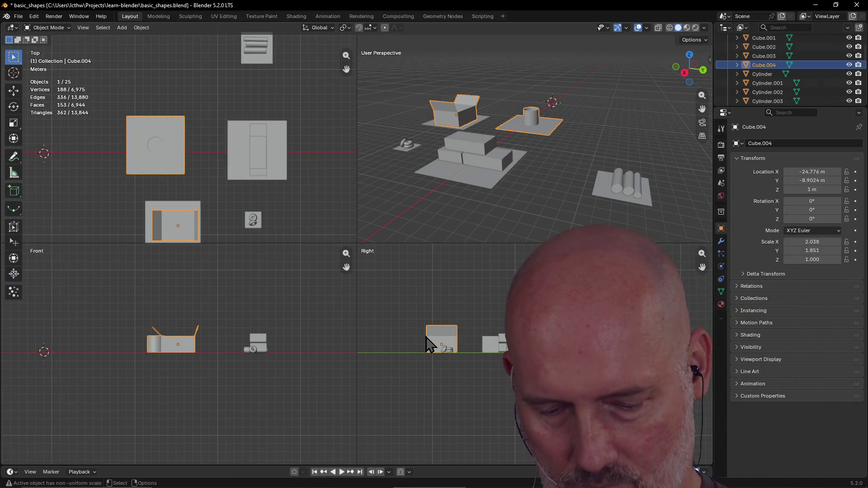
key("ctrl+alt+q")
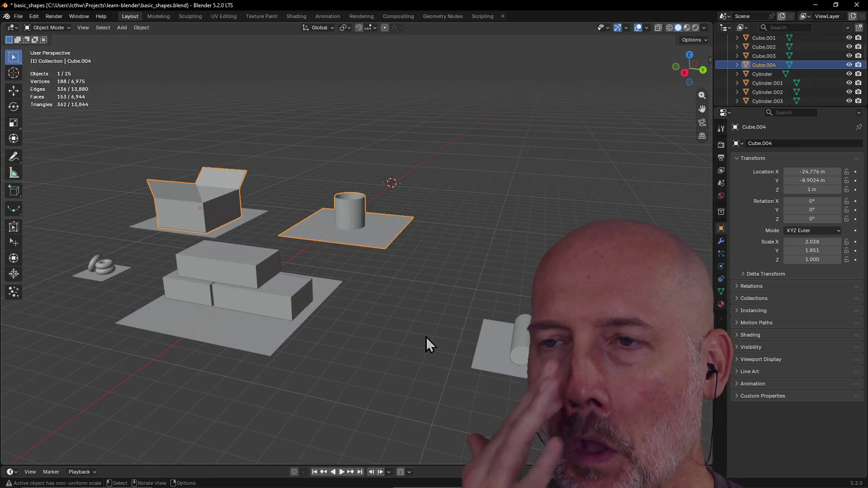
scroll(426, 205, "up", 5)
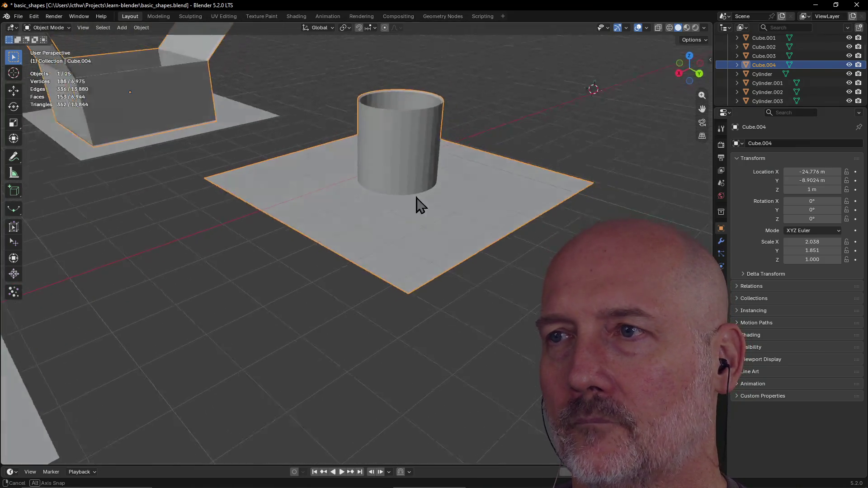
mouse_move(475, 186)
middle_mouse_down("shift")
mouse_move(306, 248)
mouse_move(447, 140)
mouse_move(381, 217)
mouse_move(427, 174)
mouse_move(419, 169)
mouse_move(431, 157)
middle_mouse_up("shift")
left_click(423, 167)
Add a plane at the 3D cursor, then undo it.
key("shift+a")
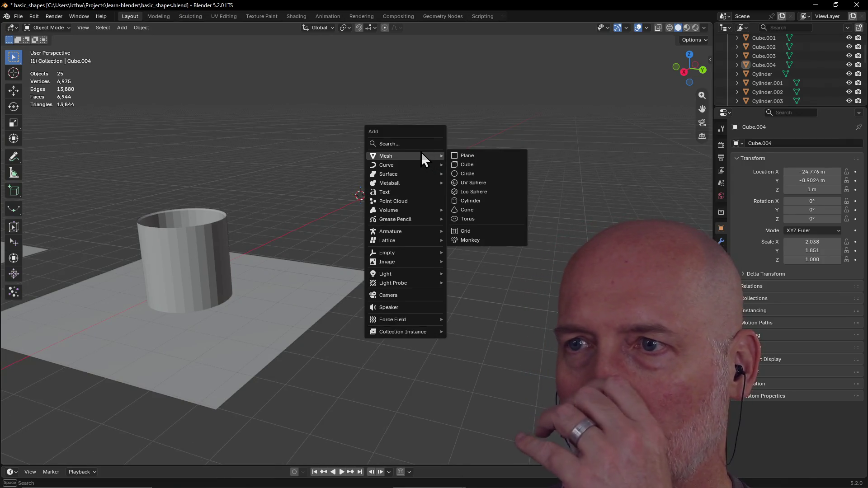
left_click(463, 154)
scroll(435, 191, "down", 3)
mouse_move(436, 191)
middle_mouse_down()
mouse_move(356, 239)
mouse_move(354, 278)
mouse_move(357, 271)
middle_mouse_up()
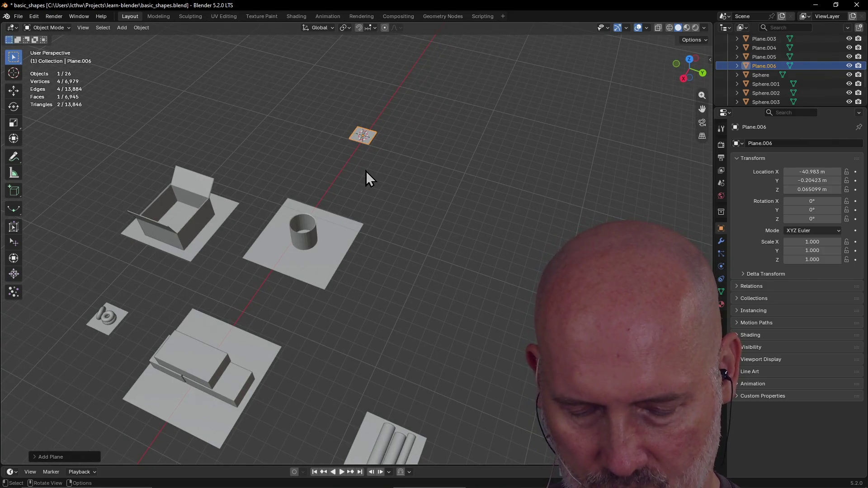
key("ctrl+z")
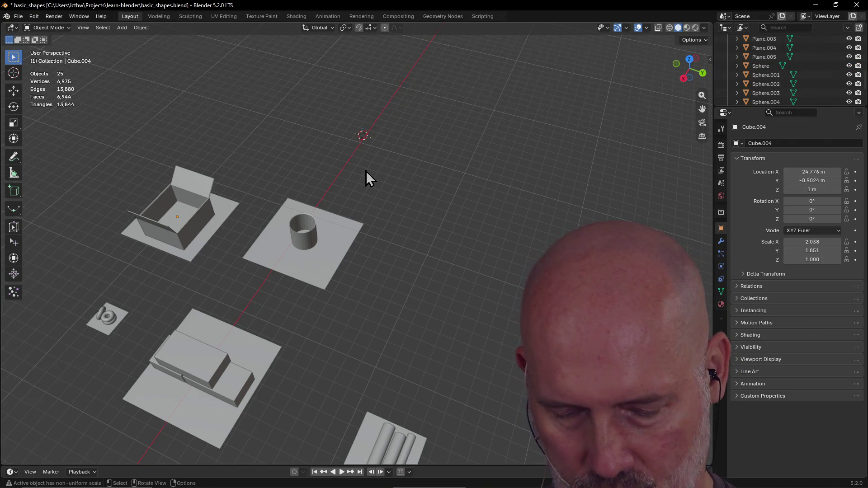
In quad view, set the 3D cursor on empty ground in the Top view, then return to perspective.
key("ctrl+alt+q")
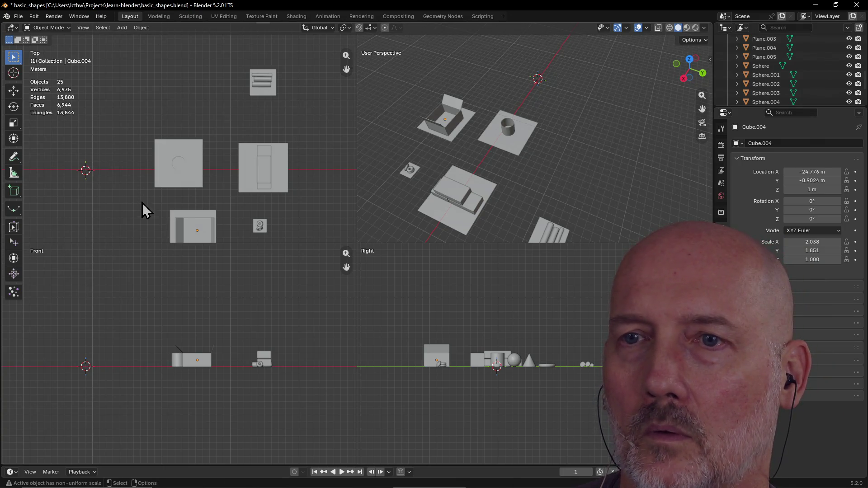
mouse_move(343, 70)
left_mouse_down()
mouse_move(286, 70)
mouse_move(333, 65)
mouse_move(345, 74)
left_mouse_up()
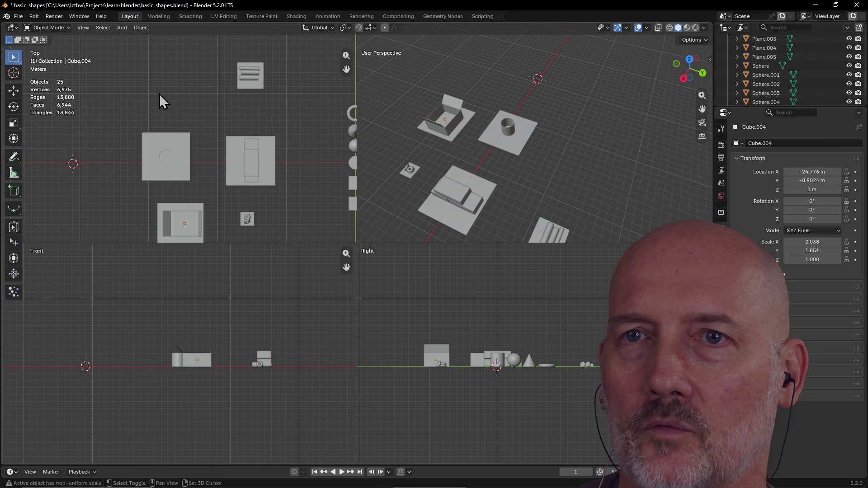
right_click(165, 89, "shift")
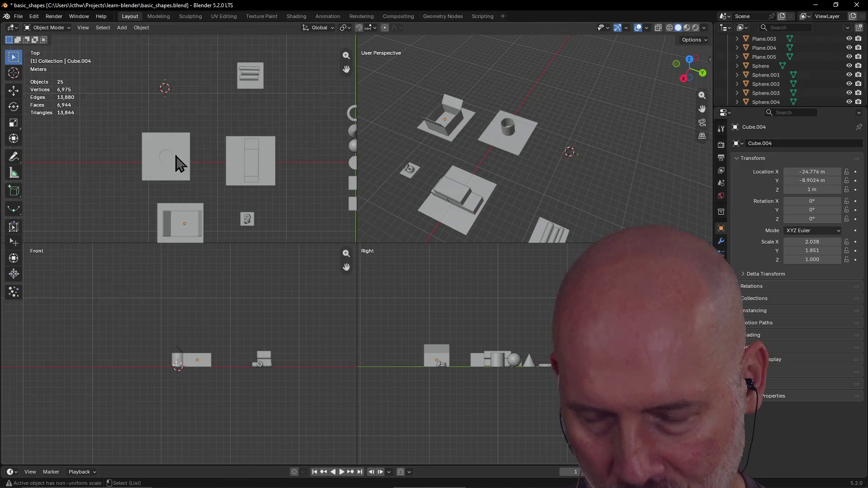
key("ctrl+alt+q")
scroll(425, 244, "up", 3)
mouse_move(426, 232)
middle_mouse_down()
mouse_move(460, 216)
mouse_move(394, 231)
middle_mouse_up()
scroll(394, 229, "down", 2)
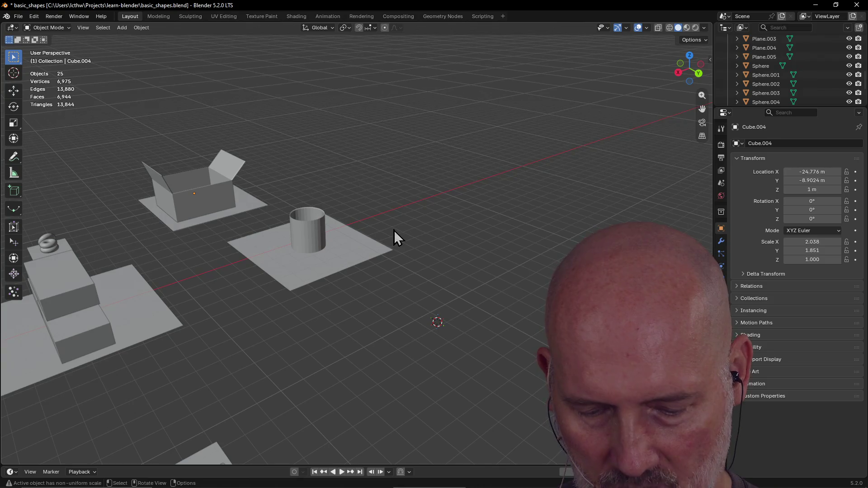
Add a ground plane at the 3D cursor and scale it up to 2.497.
key("shift+a")
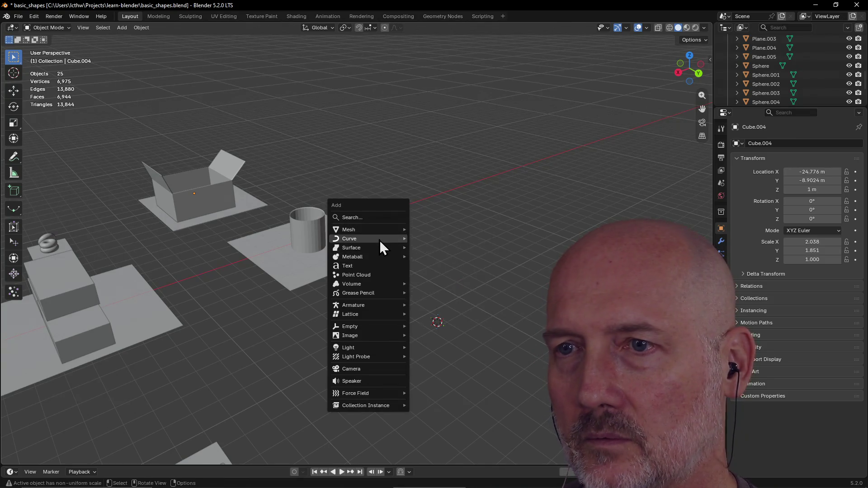
mouse_move(379, 230)
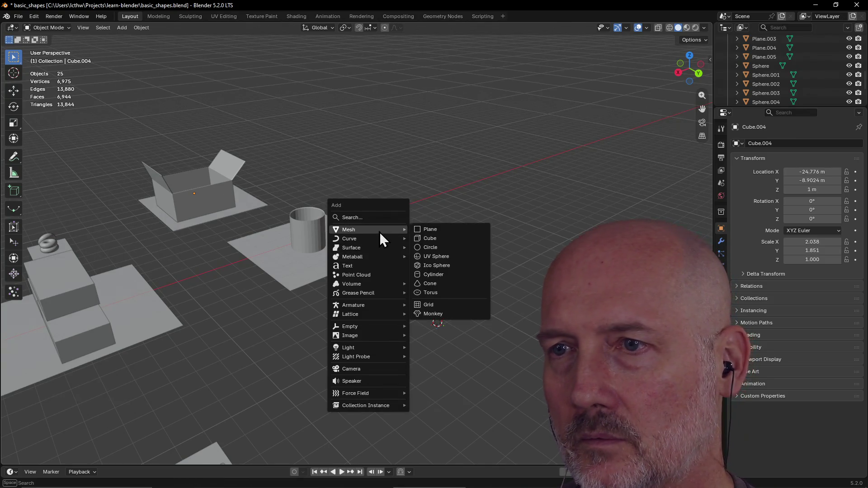
left_click(425, 230)
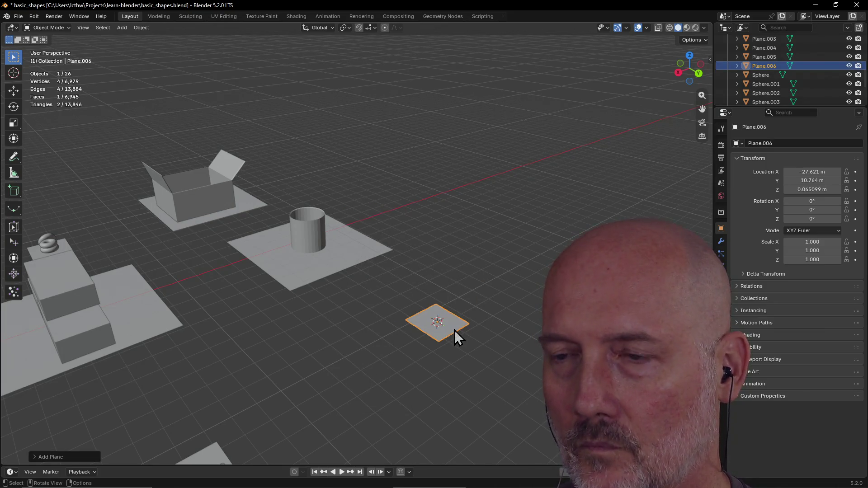
key("b")
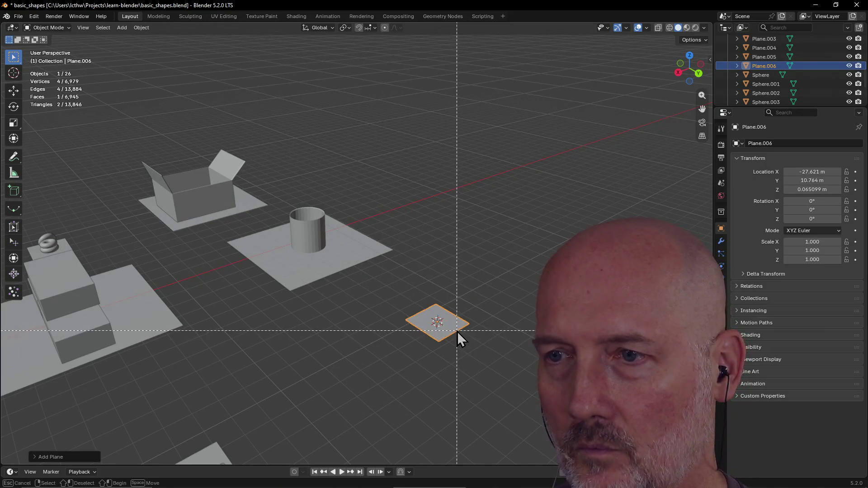
key("Escape")
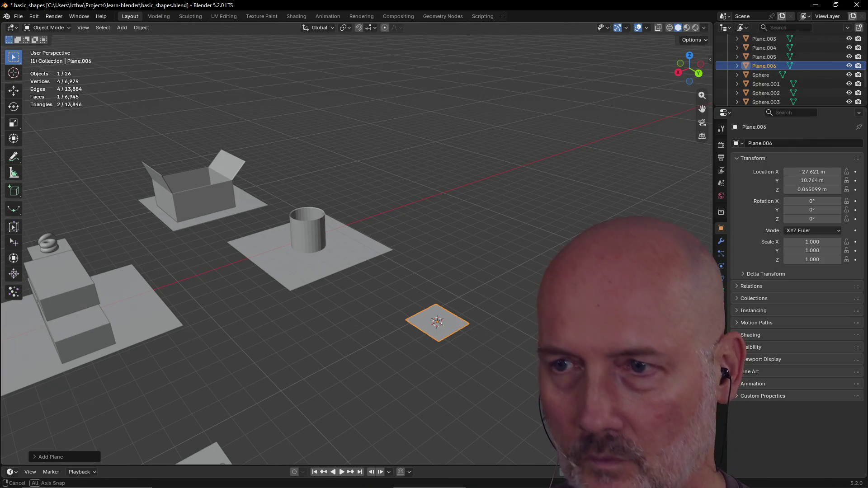
left_click(437, 352)
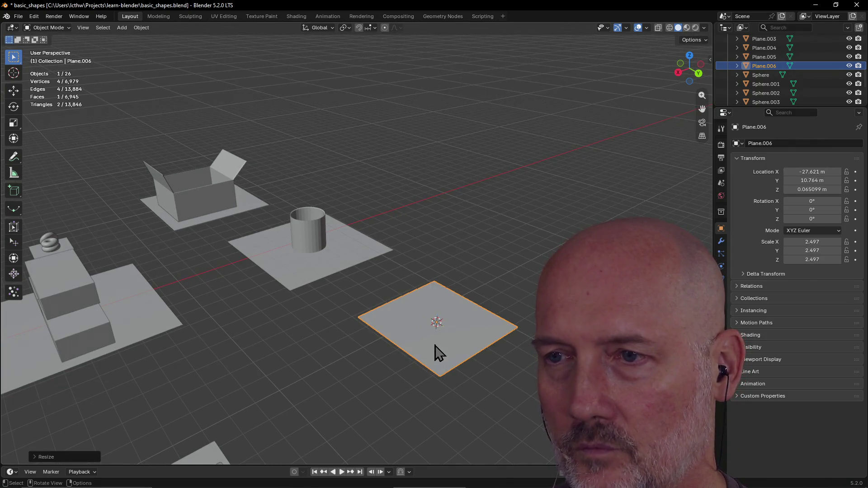
key("grave")
left_click(482, 375)
scroll(481, 375, "down", 3)
middle_click_drag(419, 333, 499, 315)
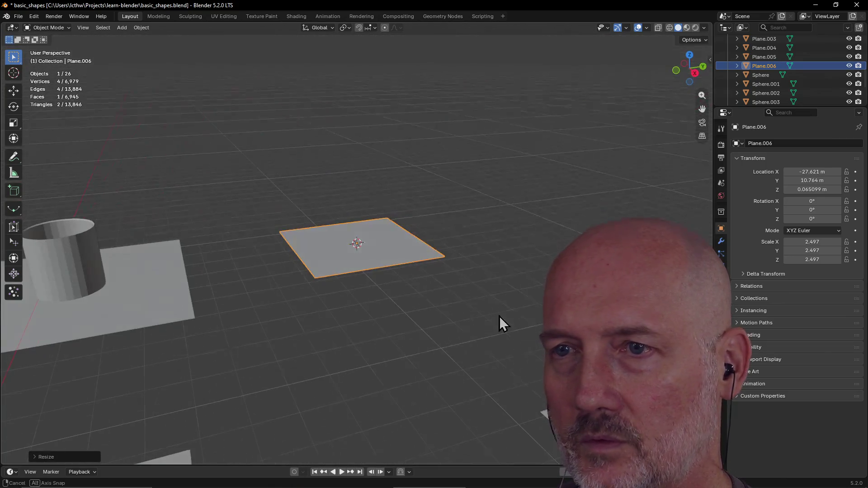
scroll(449, 280, "up", 4)
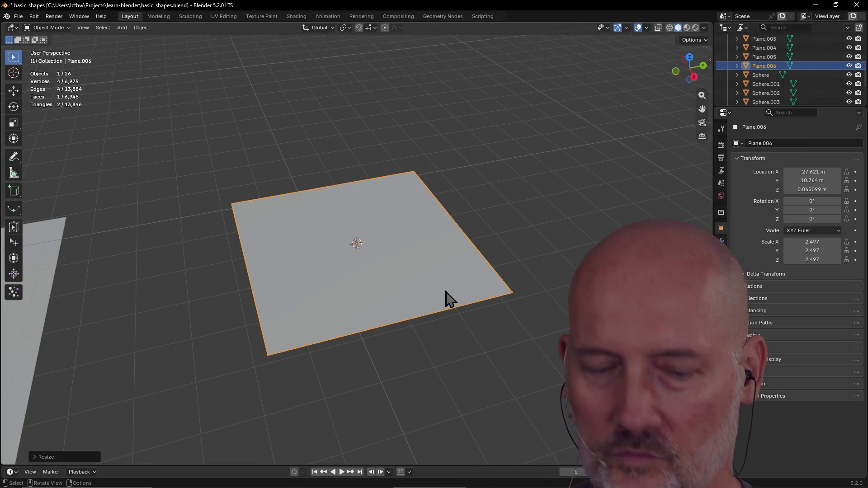
Add a UV sphere, lift it along Z to 1.7899 m, and take it into the Modeling workspace.
key("shift+a")
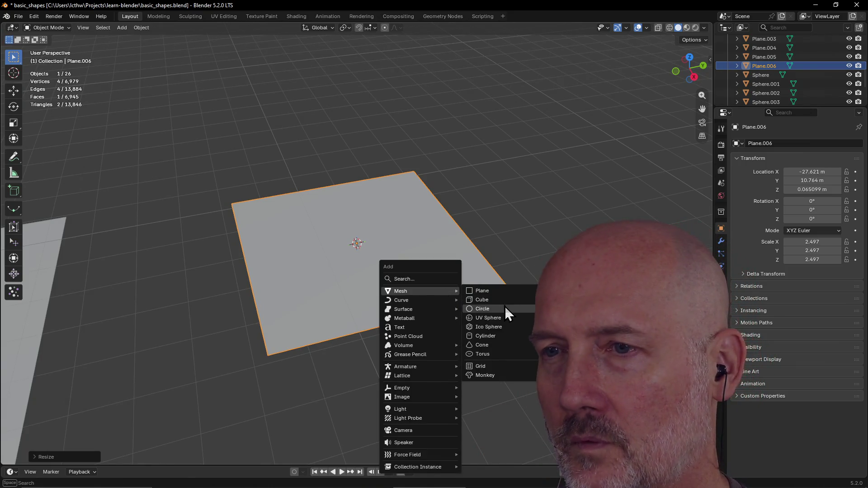
left_click(505, 318)
scroll(393, 271, "up", 3)
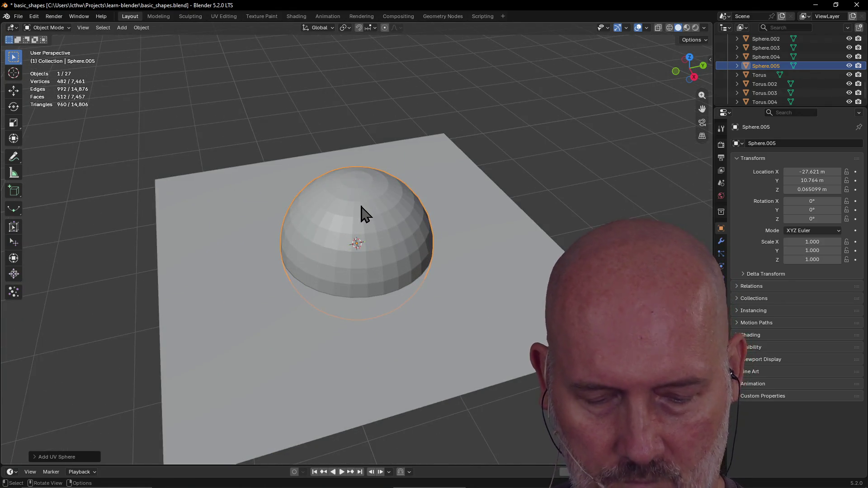
key("g")
key("z")
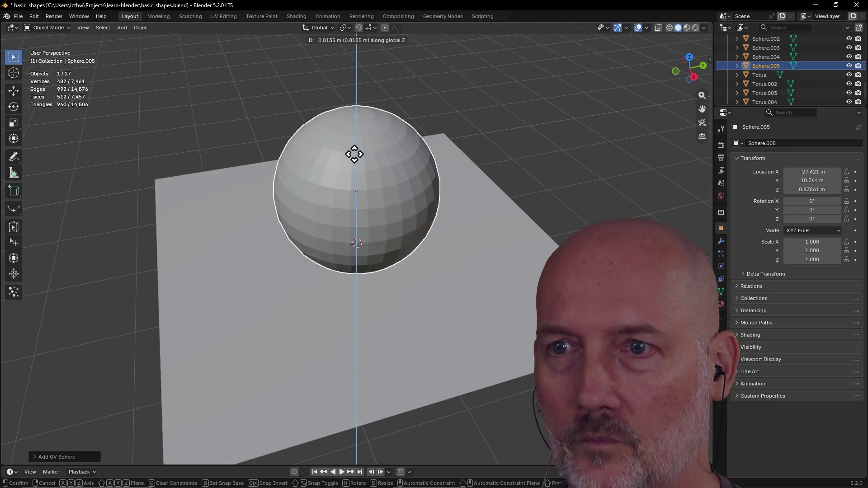
left_click(354, 155)
mouse_move(355, 155)
middle_mouse_down()
mouse_move(326, 123)
mouse_move(332, 128)
middle_mouse_up()
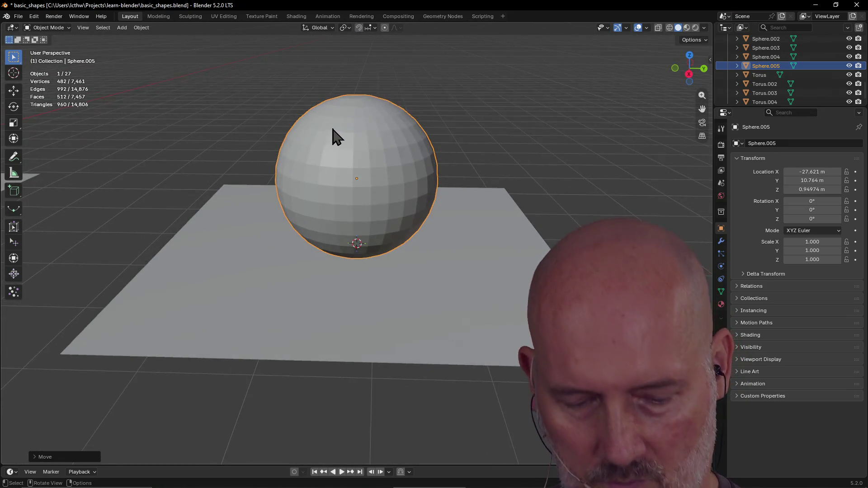
key("g")
key("z")
left_click(333, 69)
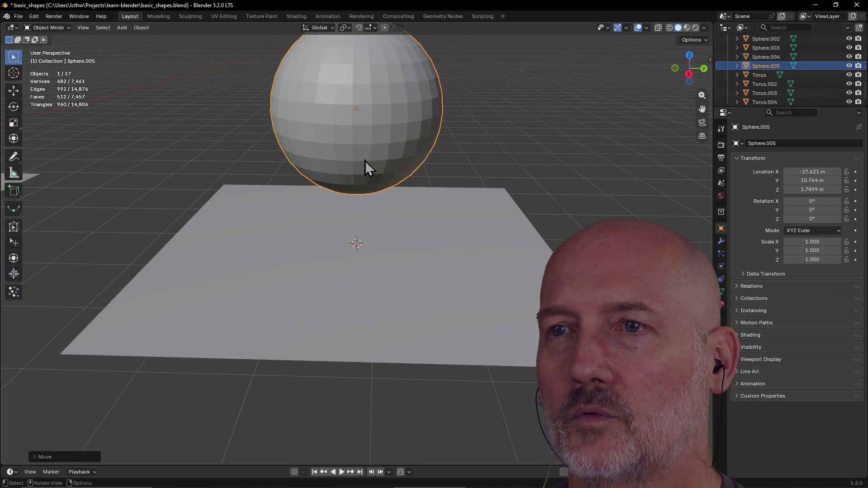
left_click(158, 16)
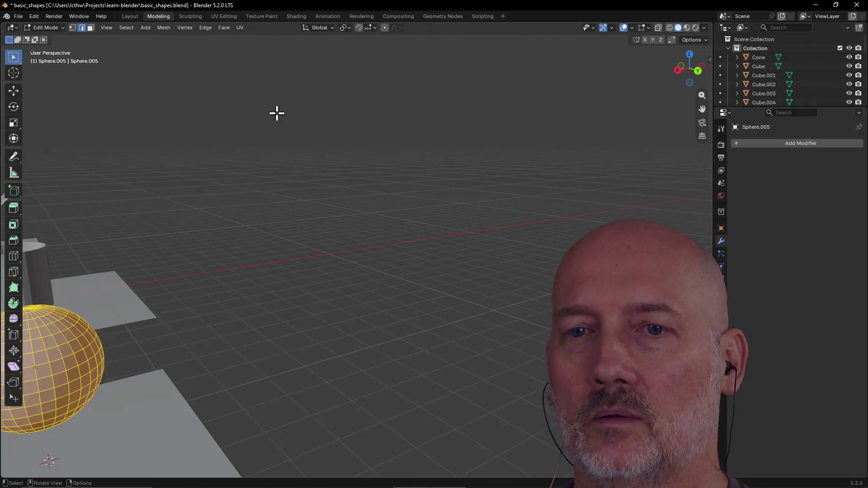
Frame the sphere and deselect its entire mesh.
key("grave")
left_click(294, 179)
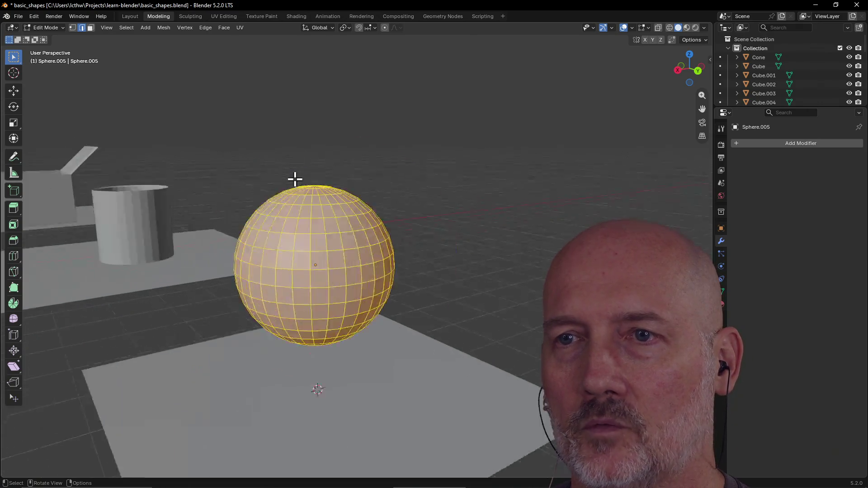
mouse_move(294, 179)
middle_mouse_down()
mouse_move(384, 171)
mouse_move(378, 205)
mouse_move(368, 194)
mouse_move(348, 270)
mouse_move(362, 228)
mouse_move(359, 259)
middle_mouse_up()
key("alt+a")
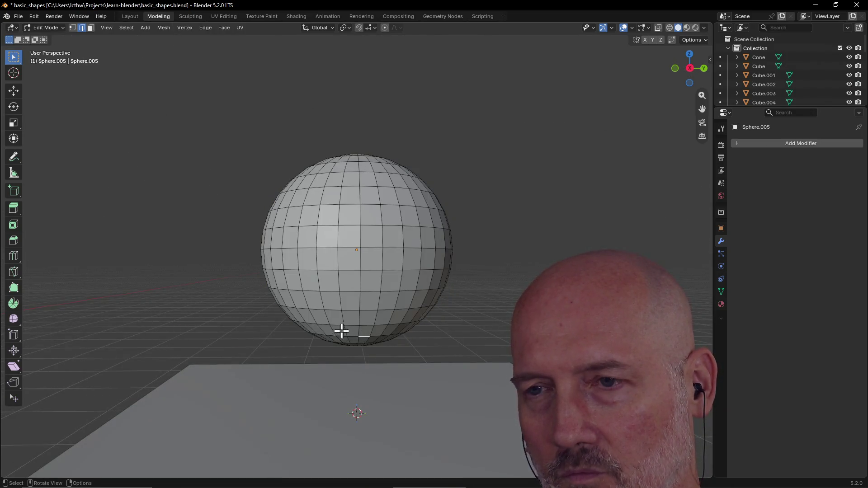
middle_click_drag(339, 331, 359, 330)
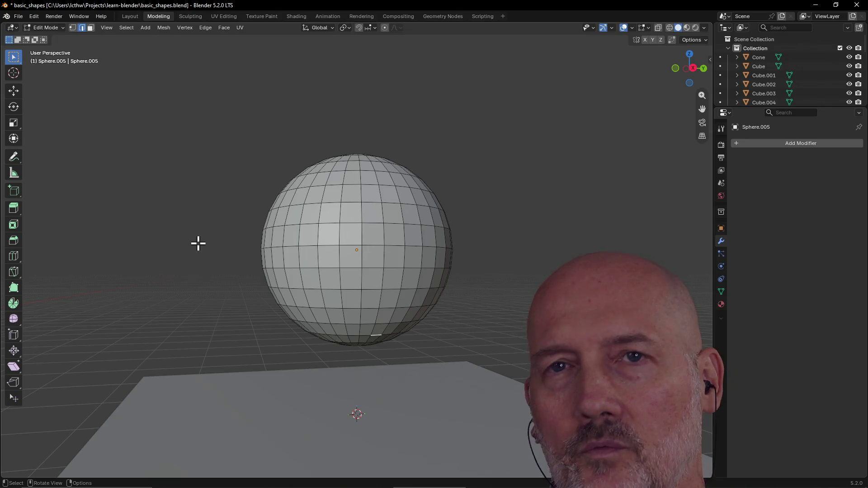
Switch to Face select mode and circle-select faces along the sphere's bottom.
key("c")
middle_click_drag(198, 243, 190, 223)
scroll(317, 307, "up", 1)
mouse_move(357, 329)
left_mouse_down()
mouse_move(348, 334)
mouse_move(371, 343)
left_mouse_up()
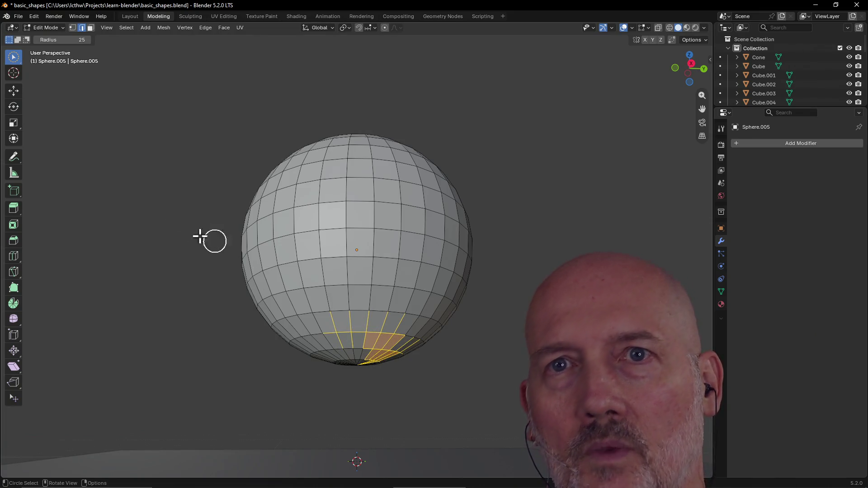
left_click(90, 28)
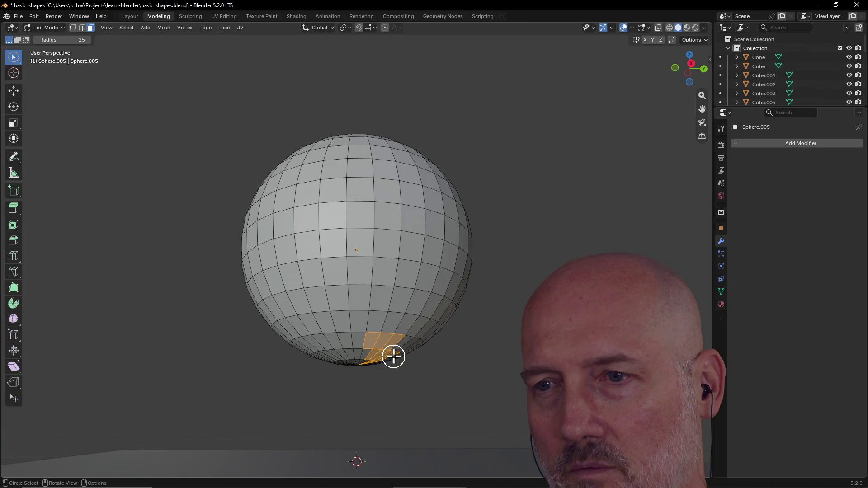
left_click_drag(393, 351, 331, 357)
Paint the rest of the bottom-cap faces into the selection and check it from below.
mouse_move(315, 360)
middle_mouse_down()
mouse_move(426, 372)
mouse_move(414, 368)
middle_mouse_up()
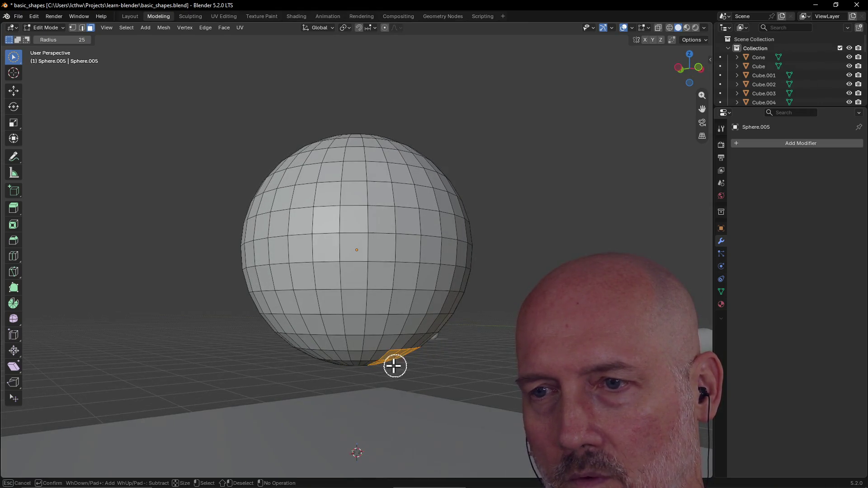
middle_click_drag(316, 365, 416, 361)
left_click_drag(385, 368, 321, 368)
middle_click_drag(321, 368, 416, 370)
mouse_move(389, 368)
left_mouse_down()
mouse_move(350, 363)
mouse_move(378, 372)
left_mouse_up()
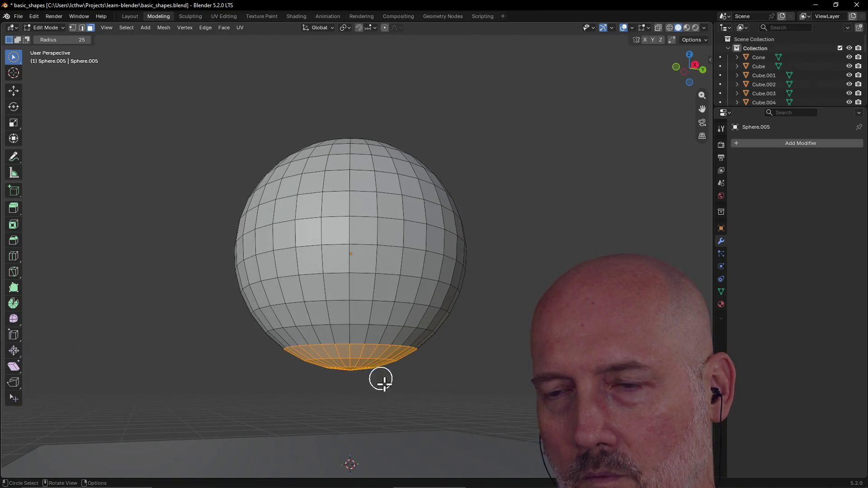
scroll(382, 379, "up", 2)
mouse_move(387, 388)
middle_mouse_down()
mouse_move(358, 362)
mouse_move(351, 381)
mouse_move(297, 395)
mouse_move(367, 387)
mouse_move(357, 389)
middle_mouse_up()
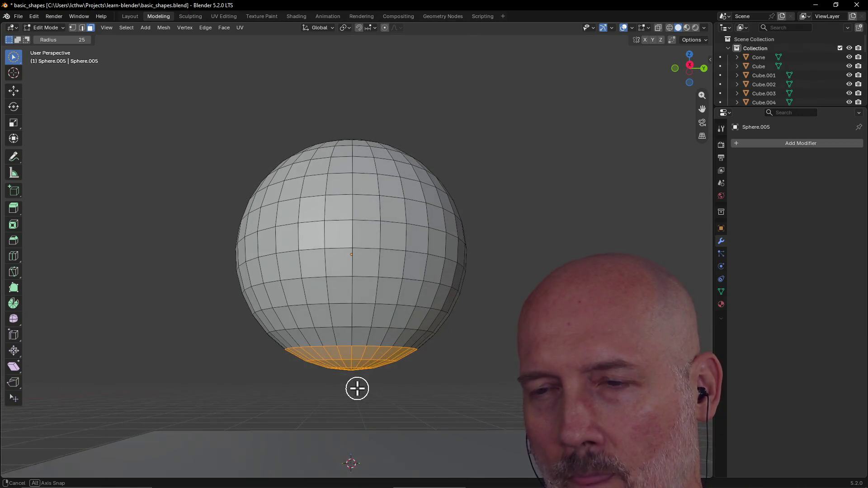
Delete the selected bottom-cap faces, opening a hole in the sphere.
key("x")
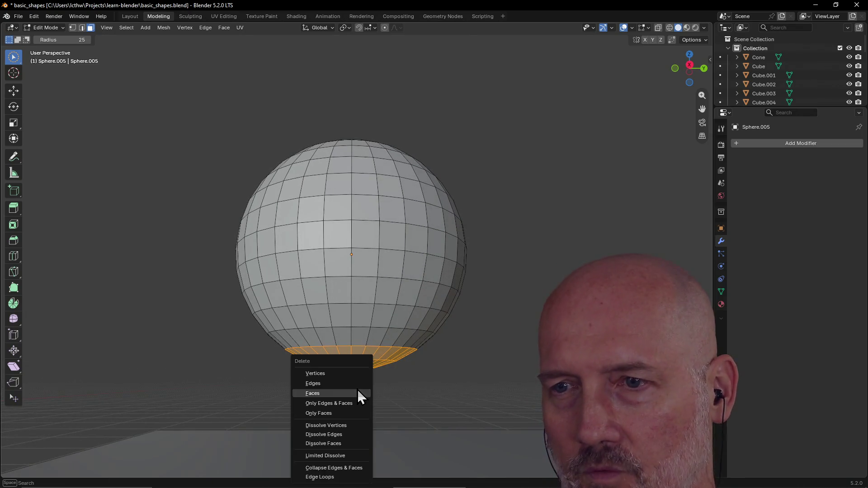
left_click(357, 392)
mouse_move(364, 360)
middle_mouse_down()
mouse_move(374, 320)
mouse_move(373, 327)
middle_mouse_up()
scroll(369, 338, "up", 3)
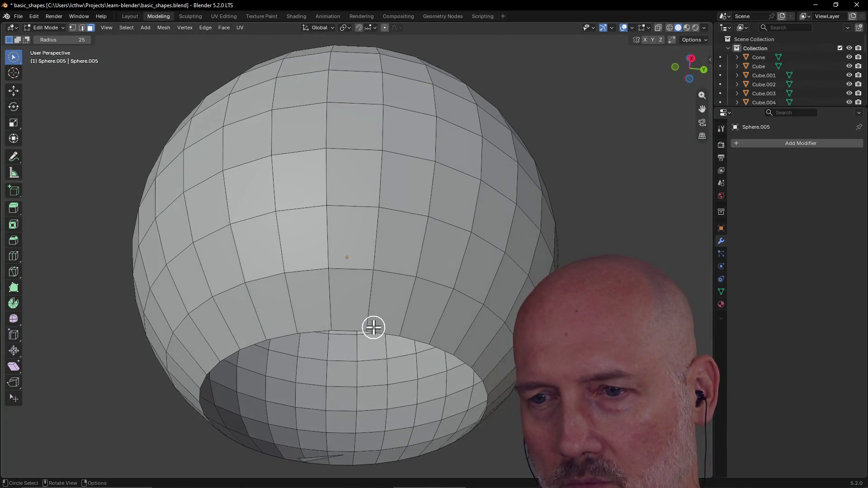
Inspect the sphere's open bottom from several angles, selecting and clearing faces around the opening.
left_click(313, 459)
mouse_move(309, 457)
middle_mouse_down()
mouse_move(343, 39)
mouse_move(425, 50)
mouse_move(442, 35)
middle_mouse_up()
middle_click_drag(362, 348, 362, 368)
left_click(361, 369)
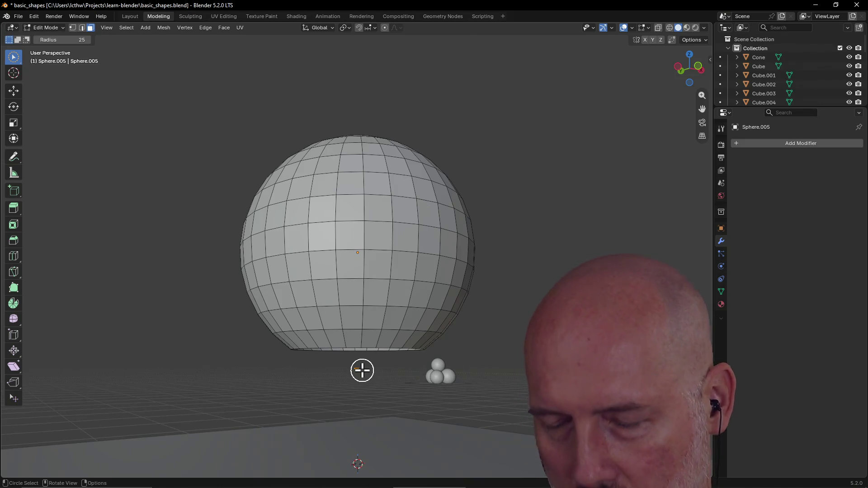
key("shift+g")
key("Escape")
mouse_move(362, 369)
middle_mouse_down()
mouse_move(337, 351)
mouse_move(270, 345)
middle_mouse_up()
scroll(273, 346, "up", 2)
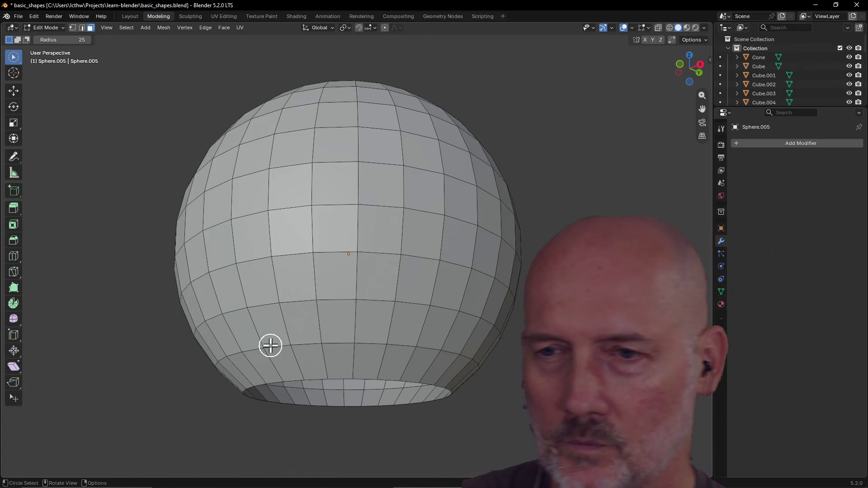
left_click(358, 380)
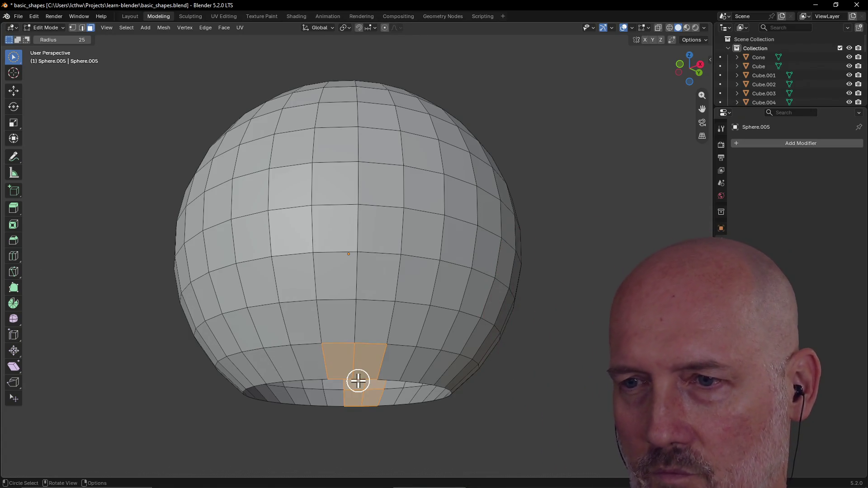
mouse_move(362, 387)
middle_mouse_down()
mouse_move(356, 369)
mouse_move(339, 368)
middle_mouse_up()
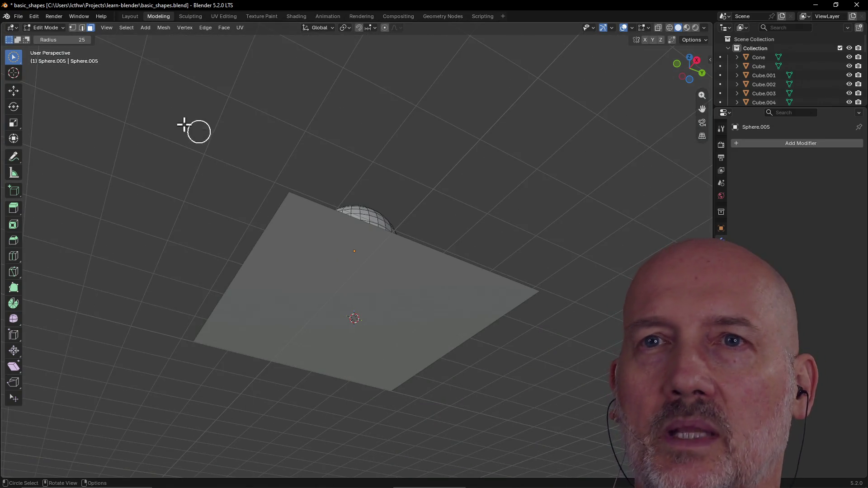
In Layout, delete the Plane.006 ground plate, then reselect the sphere for mesh editing.
left_click(129, 16)
left_click(340, 306)
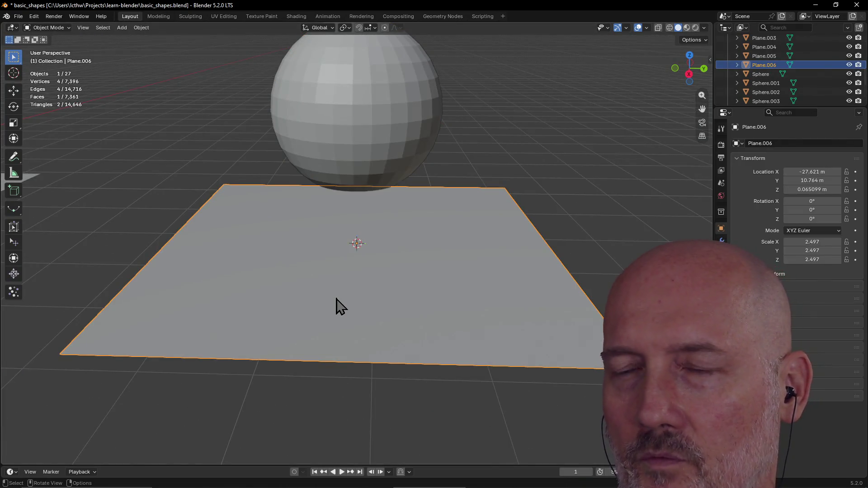
key("Delete")
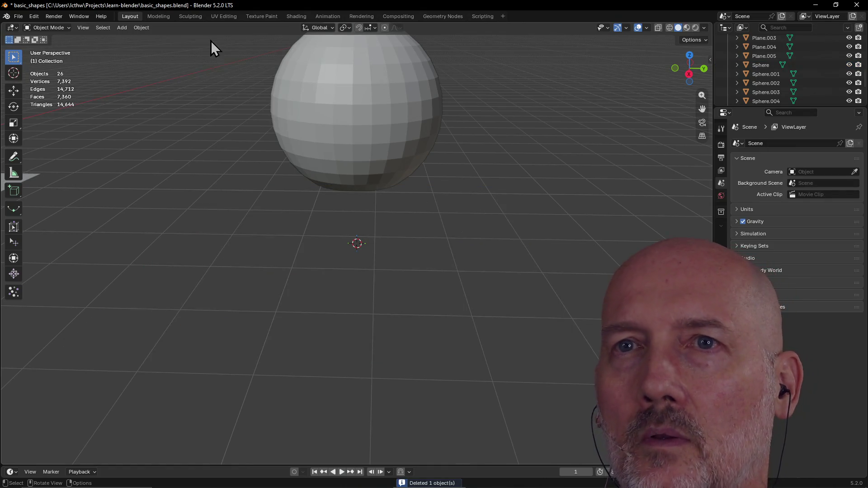
left_click(312, 95)
left_click(158, 15)
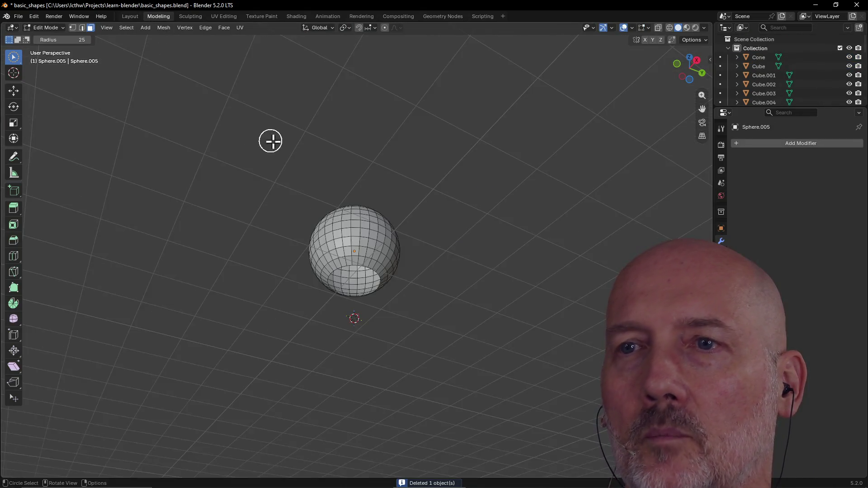
scroll(386, 253, "up", 5)
mouse_move(387, 253)
middle_mouse_down()
mouse_move(368, 207)
mouse_move(332, 296)
mouse_move(332, 334)
mouse_move(357, 226)
middle_mouse_up()
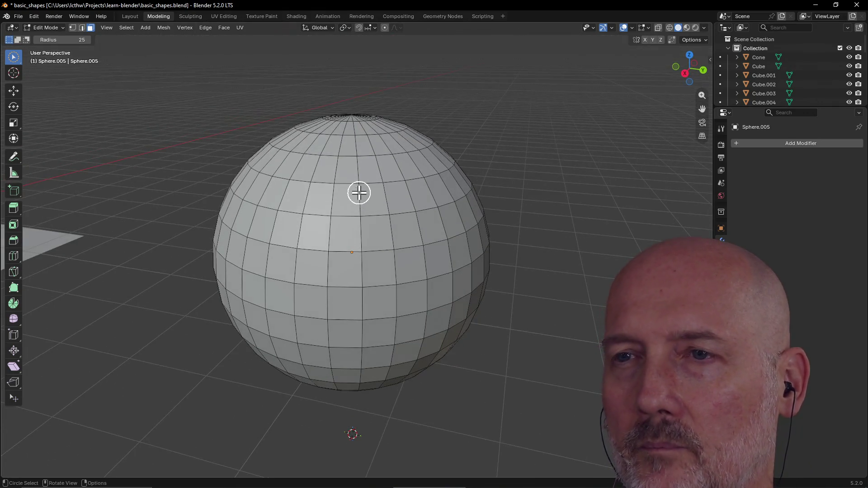
mouse_move(350, 296)
left_mouse_down()
mouse_move(389, 271)
mouse_move(397, 289)
mouse_move(454, 263)
mouse_move(465, 244)
mouse_move(348, 246)
mouse_move(310, 225)
mouse_move(379, 137)
mouse_move(352, 124)
mouse_move(378, 124)
mouse_move(452, 193)
mouse_move(485, 244)
left_mouse_up()
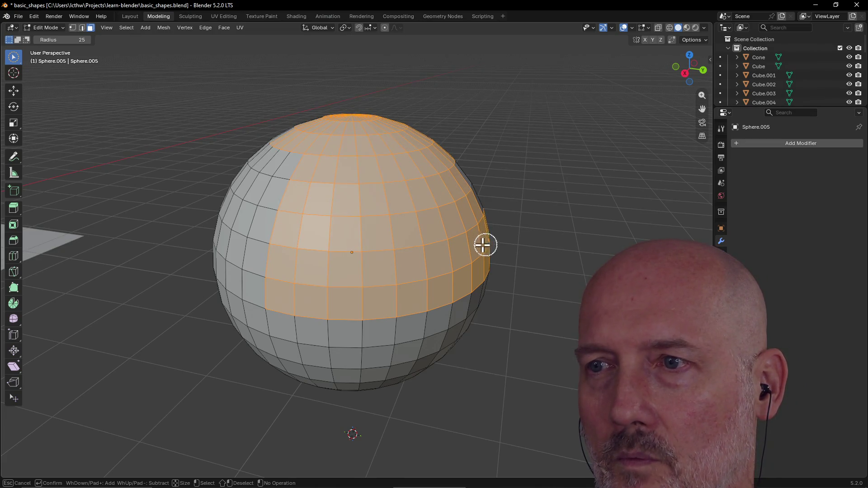
mouse_move(292, 283)
left_mouse_down()
mouse_move(219, 271)
mouse_move(262, 234)
left_mouse_up()
left_click_drag(252, 180, 285, 172)
mouse_move(285, 172)
middle_mouse_down()
mouse_move(271, 205)
mouse_move(333, 202)
mouse_move(366, 299)
middle_mouse_up()
mouse_move(367, 300)
left_mouse_down()
mouse_move(387, 348)
mouse_move(315, 355)
mouse_move(428, 350)
mouse_move(300, 358)
mouse_move(304, 290)
left_mouse_up()
middle_click_drag(304, 291, 357, 300)
mouse_move(357, 300)
left_mouse_down()
mouse_move(401, 304)
mouse_move(333, 217)
mouse_move(340, 157)
mouse_move(322, 263)
mouse_move(292, 308)
mouse_move(289, 184)
mouse_move(260, 174)
mouse_move(238, 252)
left_mouse_up()
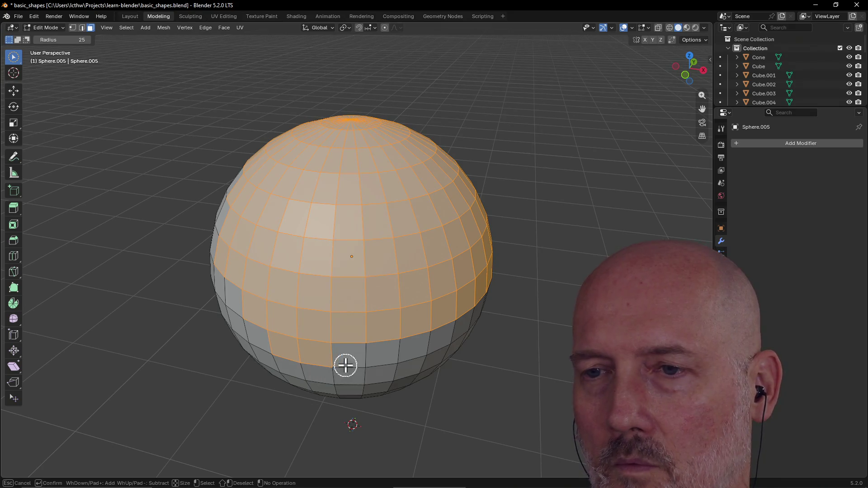
left_click_drag(344, 365, 277, 357, "ctrl")
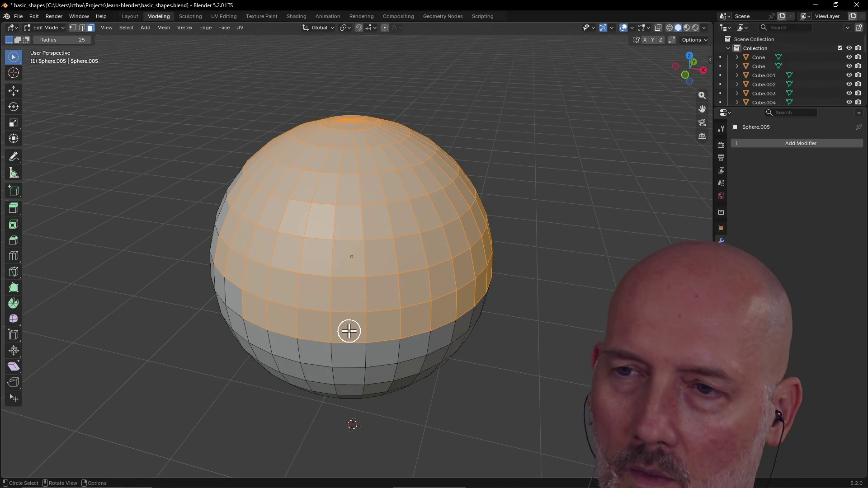
left_click(350, 329)
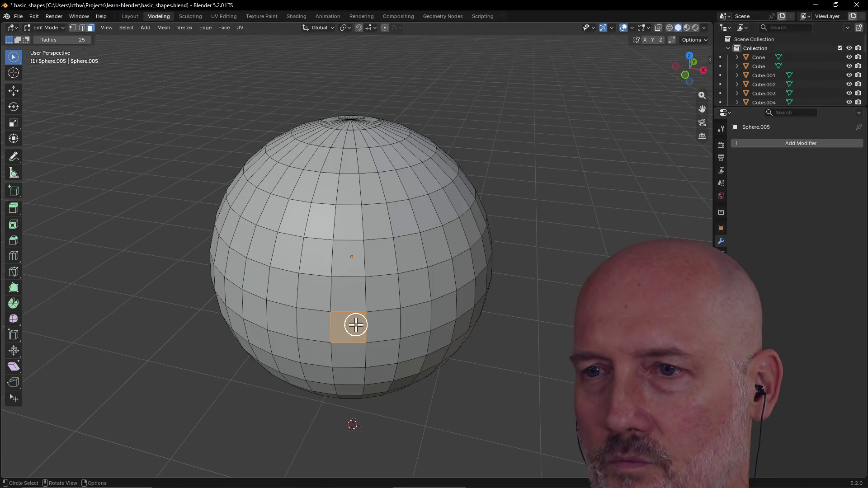
Loop-select the equator face ring and adjust the vertical face columns near the centre.
left_click(354, 316, "alt")
left_click_drag(352, 294, 349, 199)
key("ctrl+z")
key("ctrl+z")
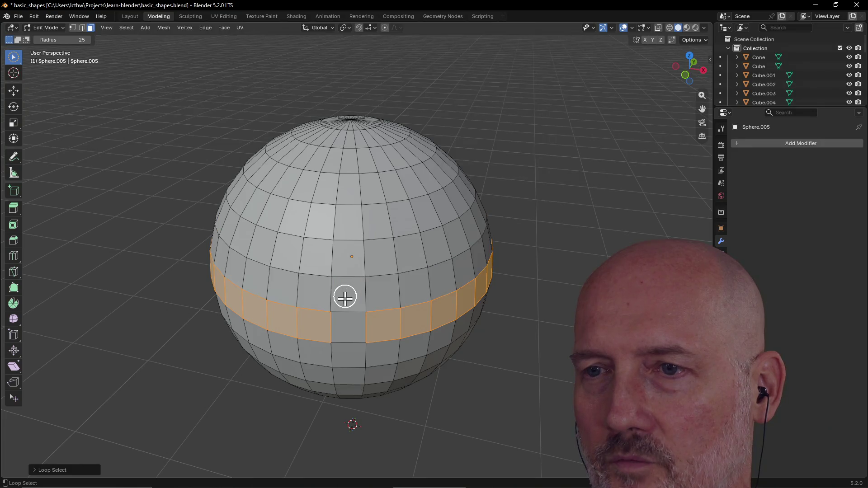
left_click(347, 311, "alt+shift")
left_click(315, 298, "ctrl")
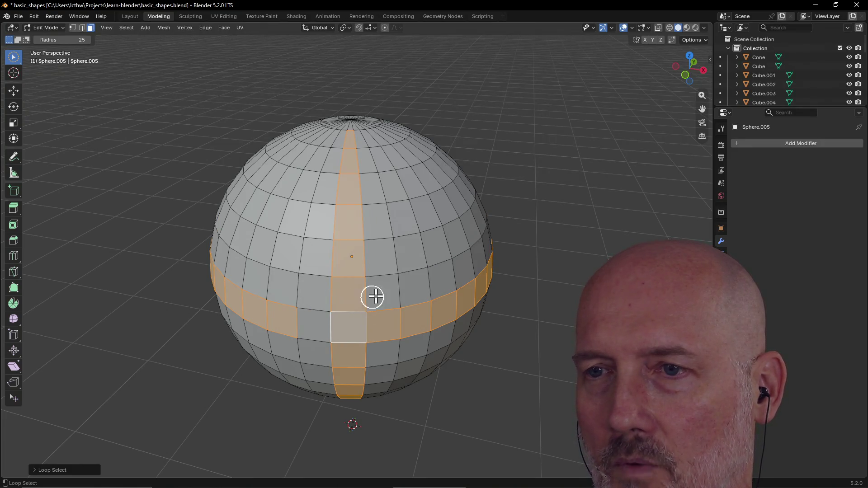
left_click(314, 326, "alt+shift")
Add face rings upward toward the top pole, then undo the last two additions.
left_click(386, 293, "alt+shift")
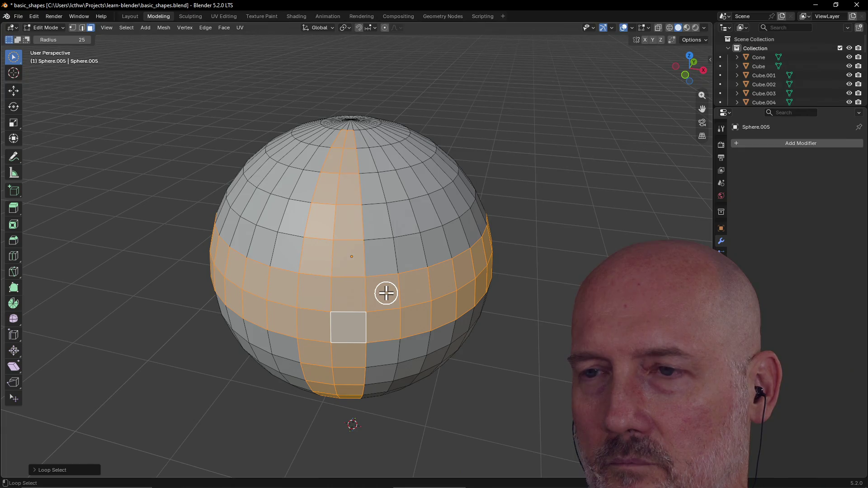
left_click(387, 256, "alt+shift")
left_click(383, 228, "alt+shift")
left_click(378, 194, "alt+shift")
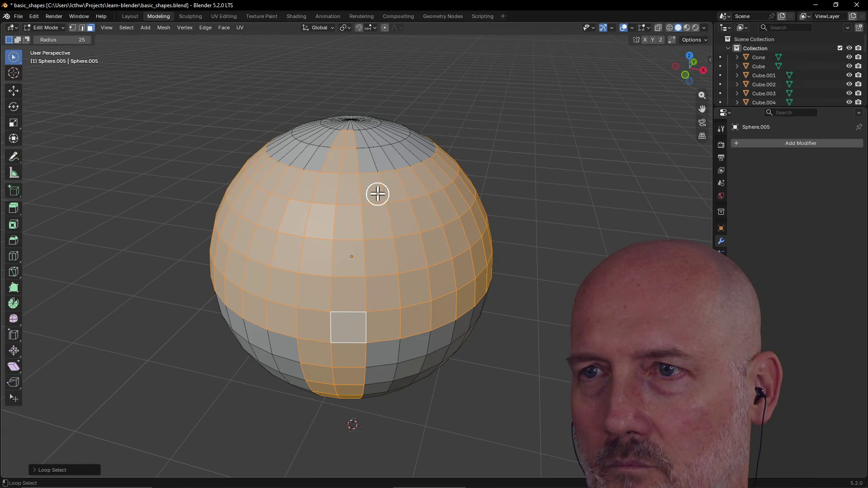
left_click(377, 161, "alt+shift")
left_click(366, 137, "alt+shift")
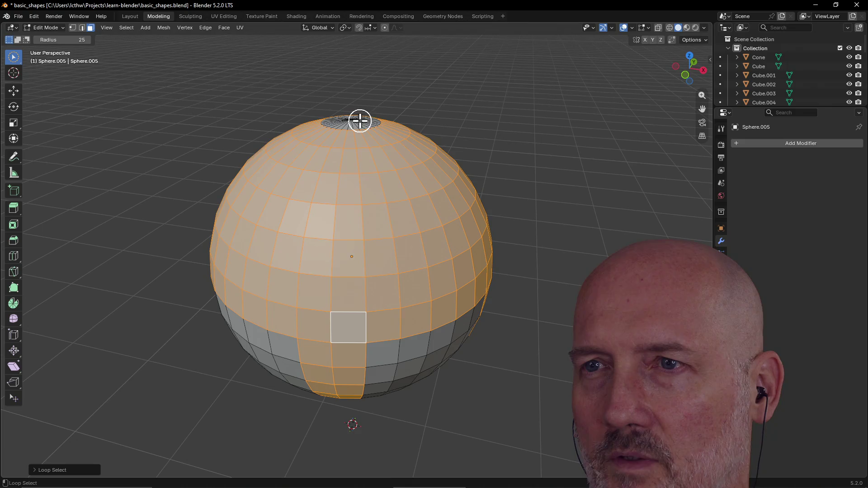
left_click(359, 125, "alt+shift")
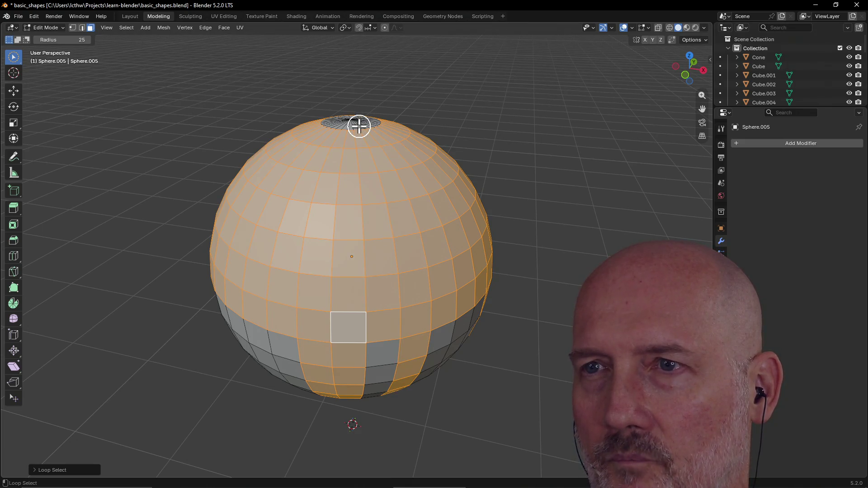
key("ctrl+z")
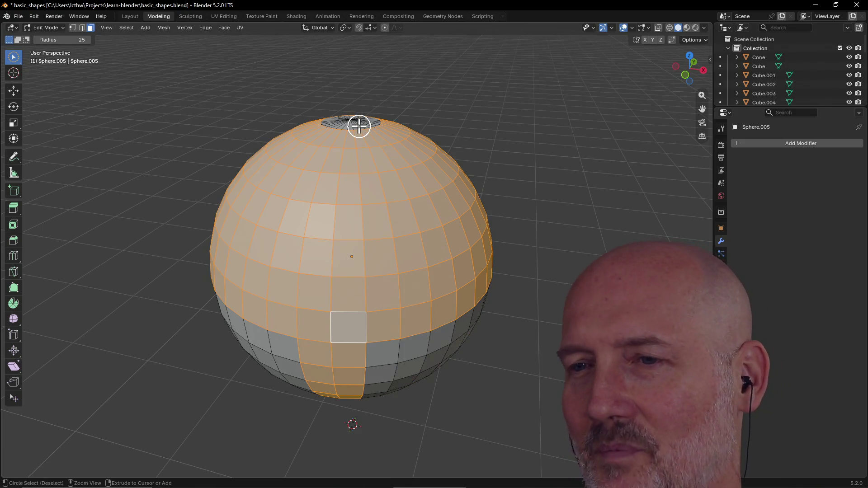
key("ctrl+z")
key("ctrl+z")
key("ctrl+z")
key("ctrl+z")
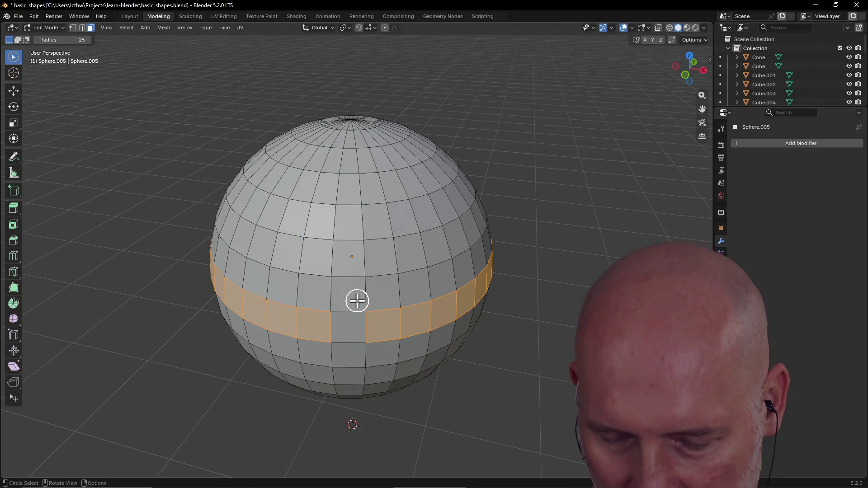
Re-add the rings above the band up to the pole, plus the face above the unselected column.
key("ctrl+shift+z")
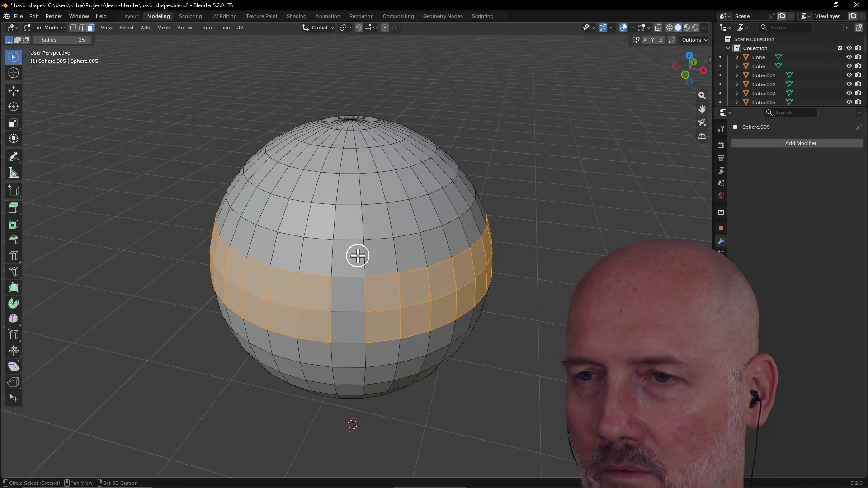
left_click(378, 259, "alt+shift")
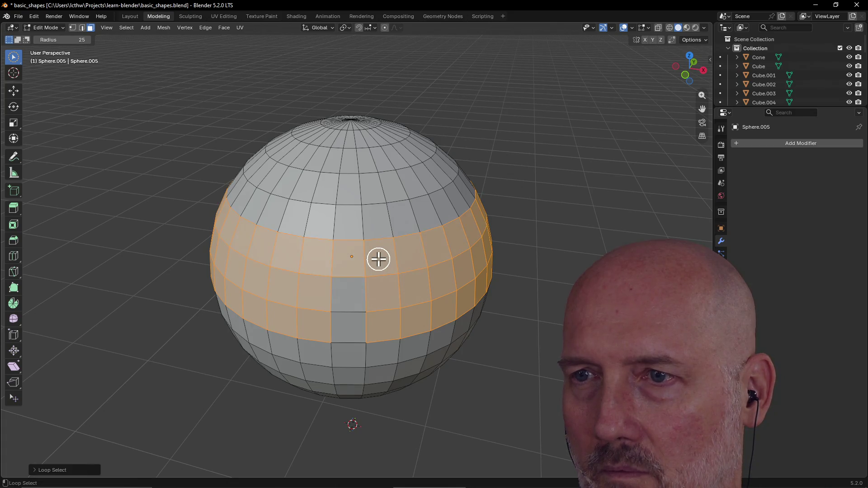
left_click(378, 224, "alt+shift")
left_click(376, 192, "alt+shift")
left_click(366, 161, "alt+shift")
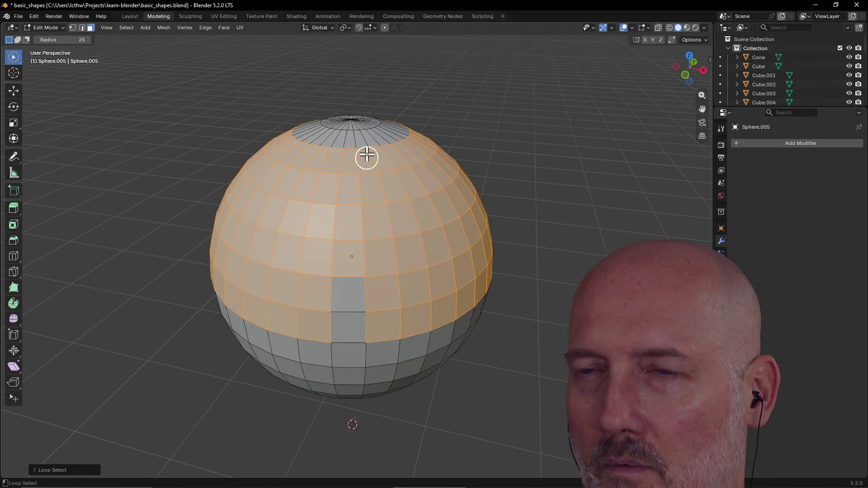
left_click(360, 142, "alt+shift")
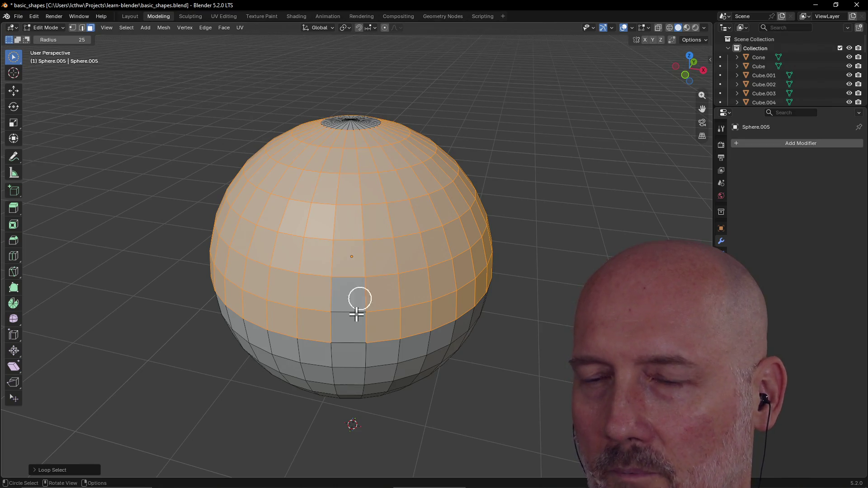
left_click(346, 294, "shift")
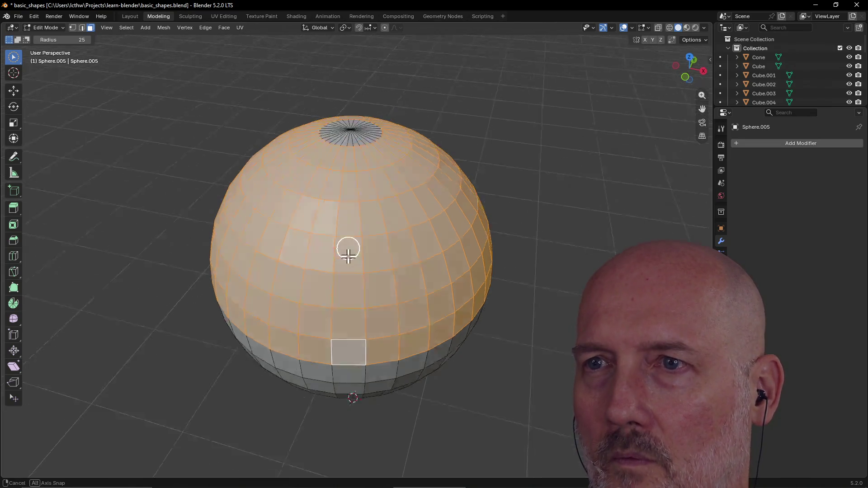